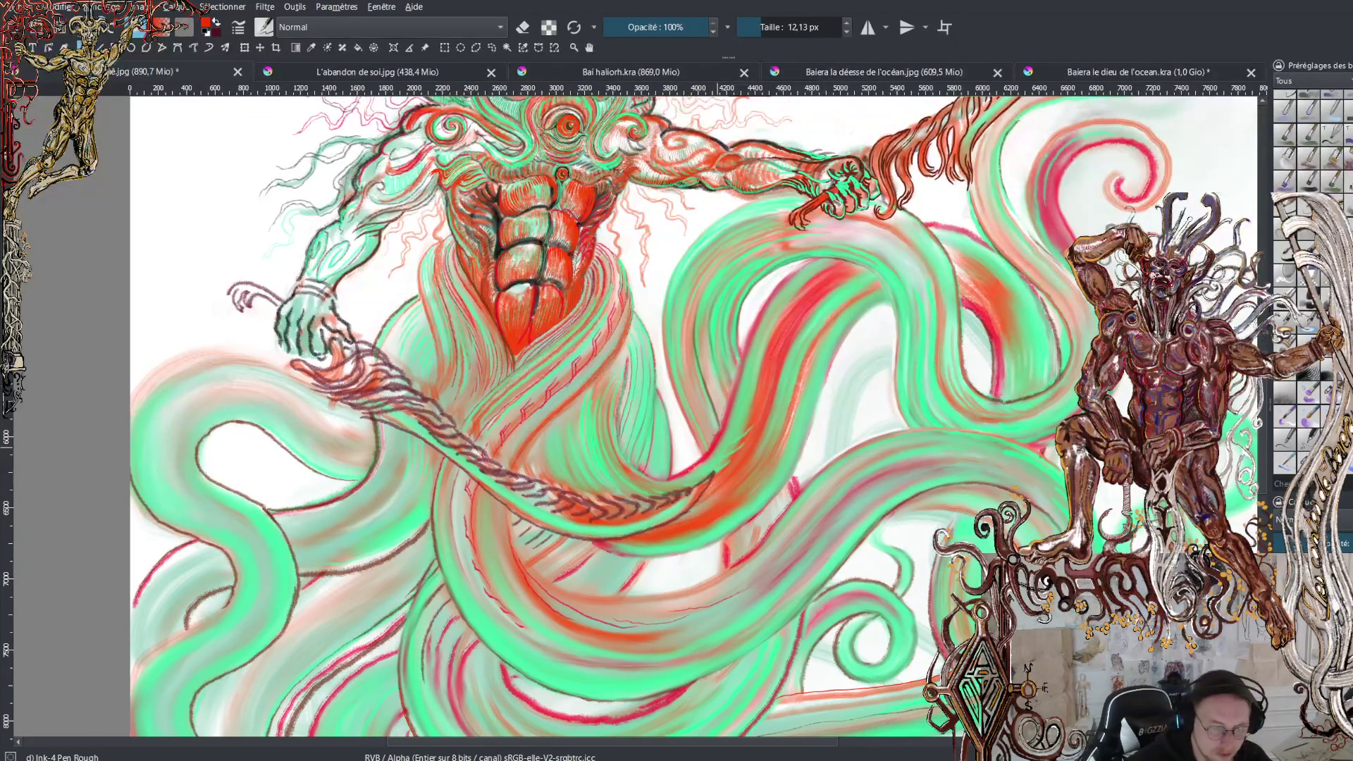
{"action": "scroll", "coordinate": [693, 412], "scroll_direction": "up", "scroll_amount": 3}
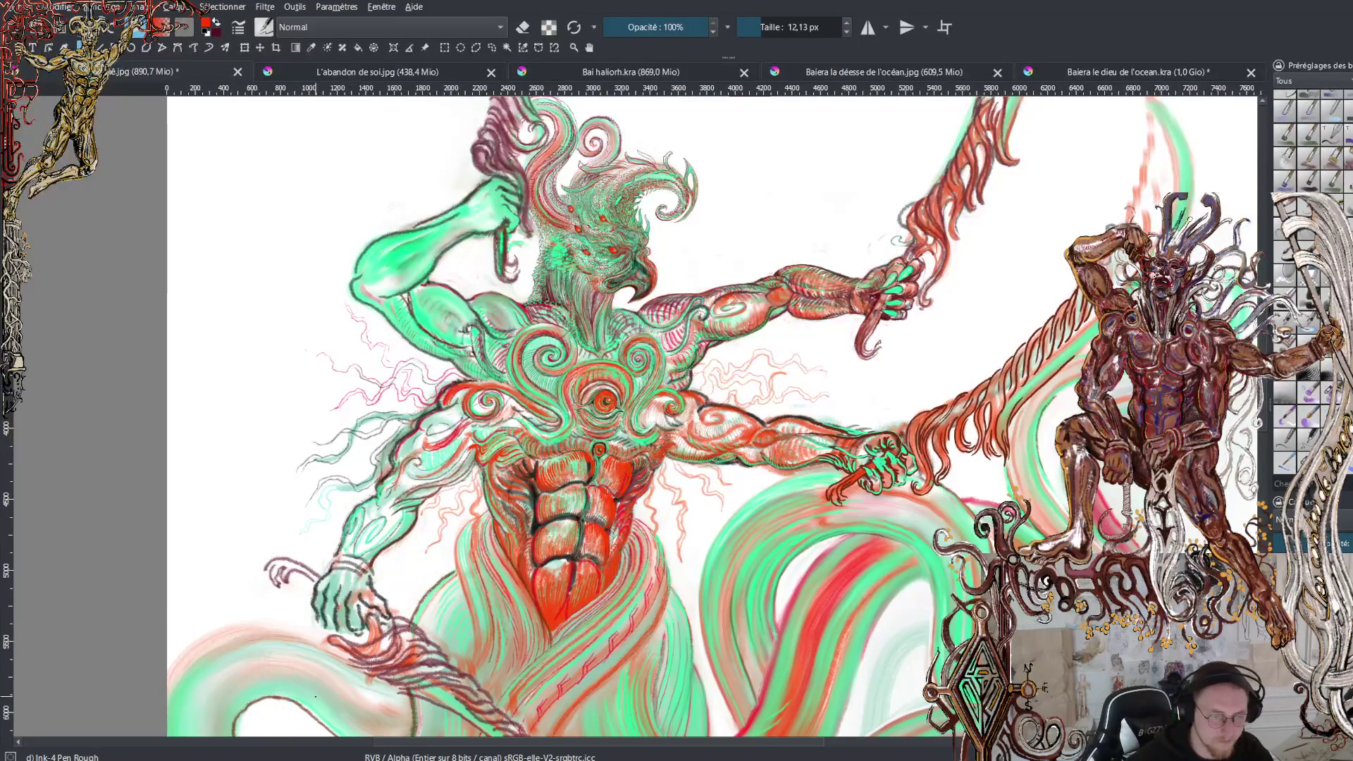
{"action": "scroll", "coordinate": [602, 317], "scroll_direction": "up", "scroll_amount": 1}
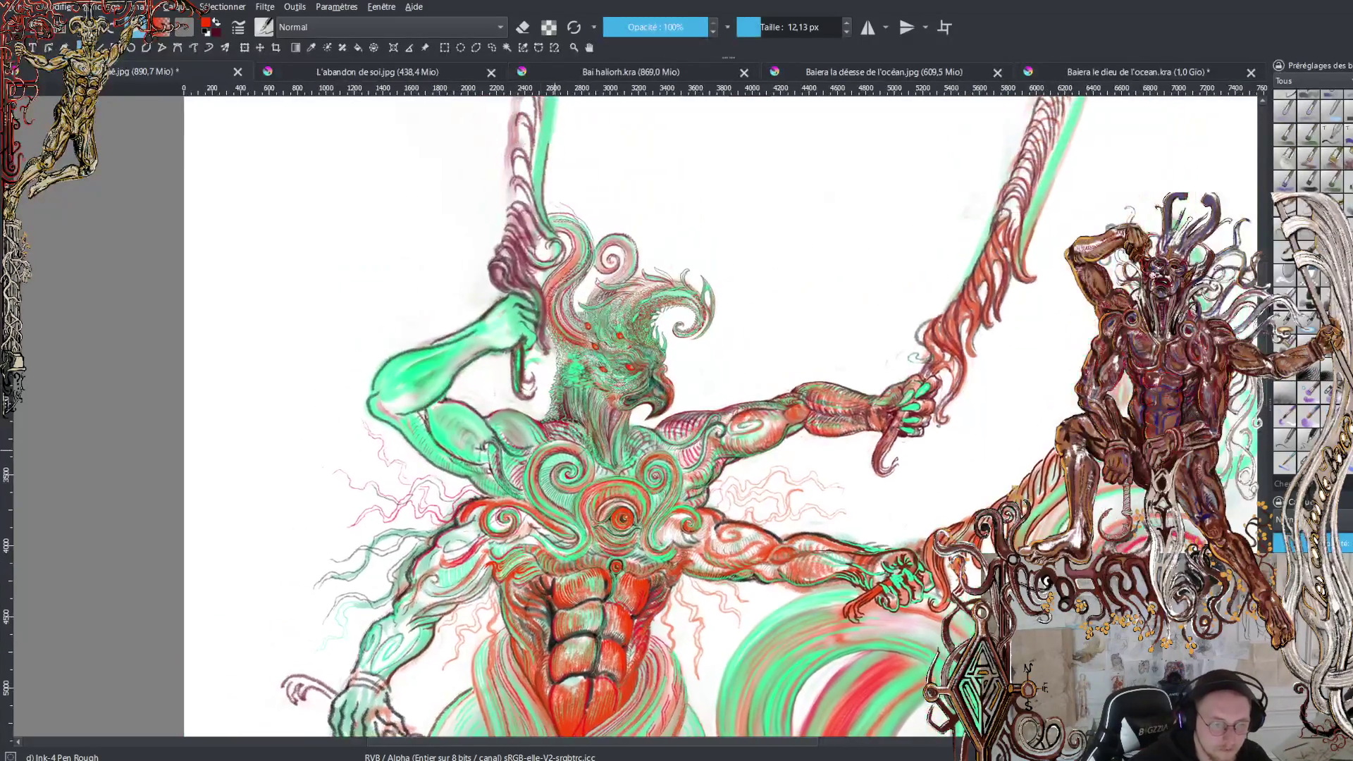
{"action": "scroll", "coordinate": [603, 317], "scroll_direction": "up", "scroll_amount": 2}
{"action": "scroll", "coordinate": [603, 317], "scroll_direction": "up", "scroll_amount": 1}
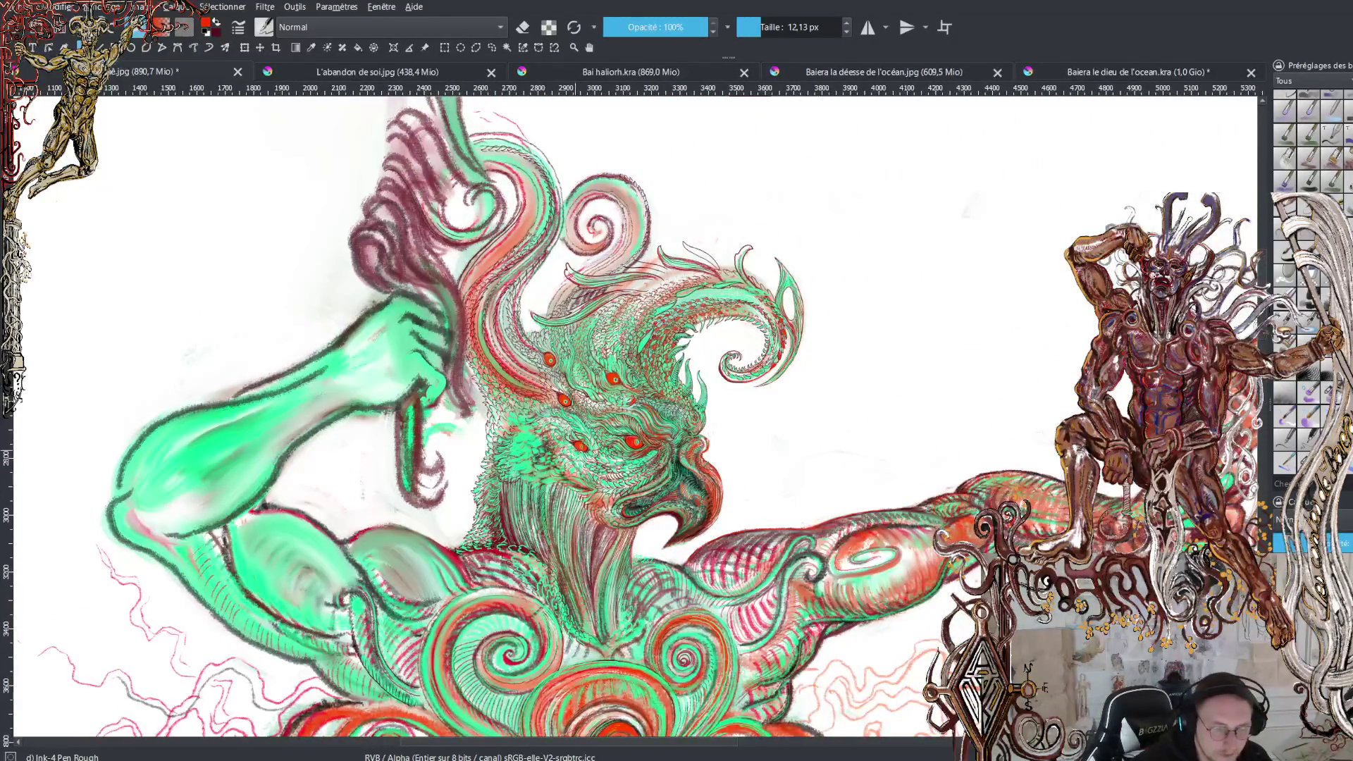
{"action": "scroll", "coordinate": [576, 450], "scroll_direction": "down", "scroll_amount": 2}
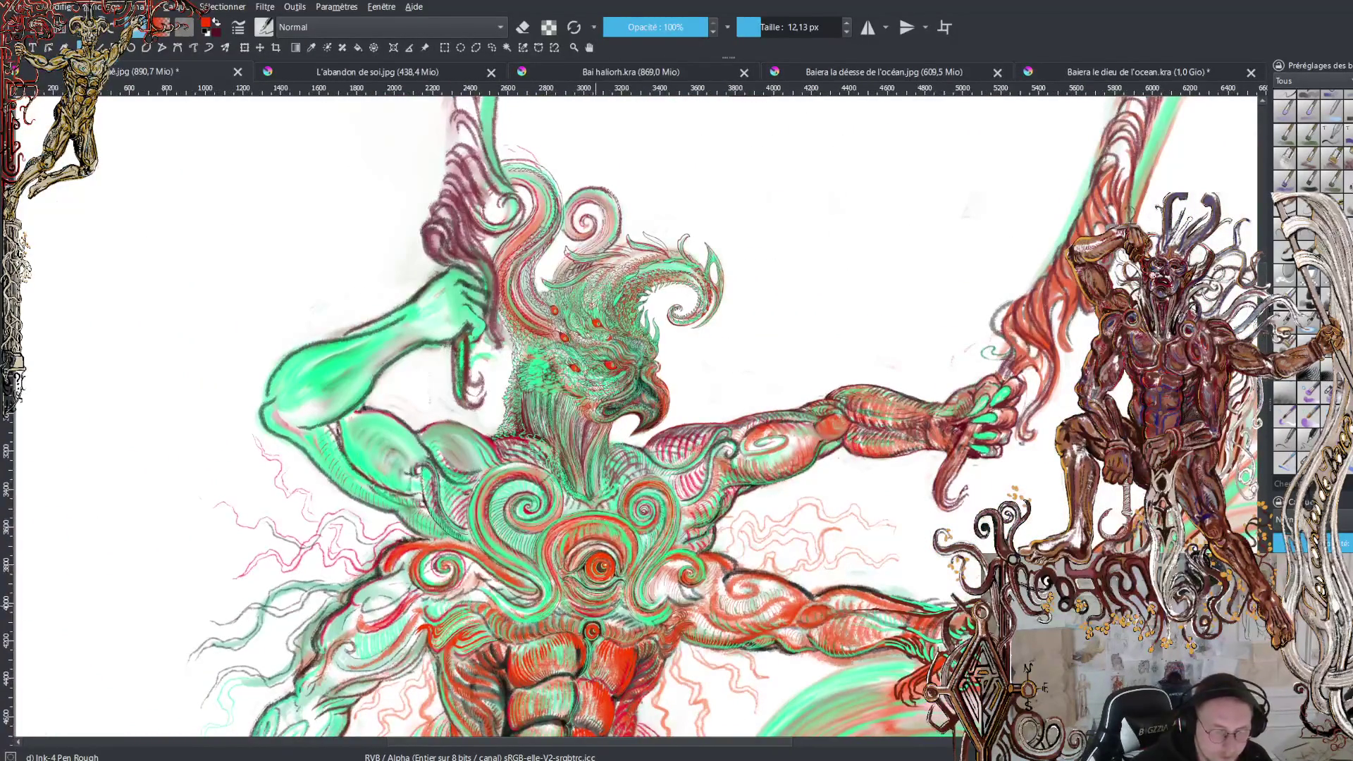
{"action": "scroll", "coordinate": [634, 317], "scroll_direction": "down", "scroll_amount": 2}
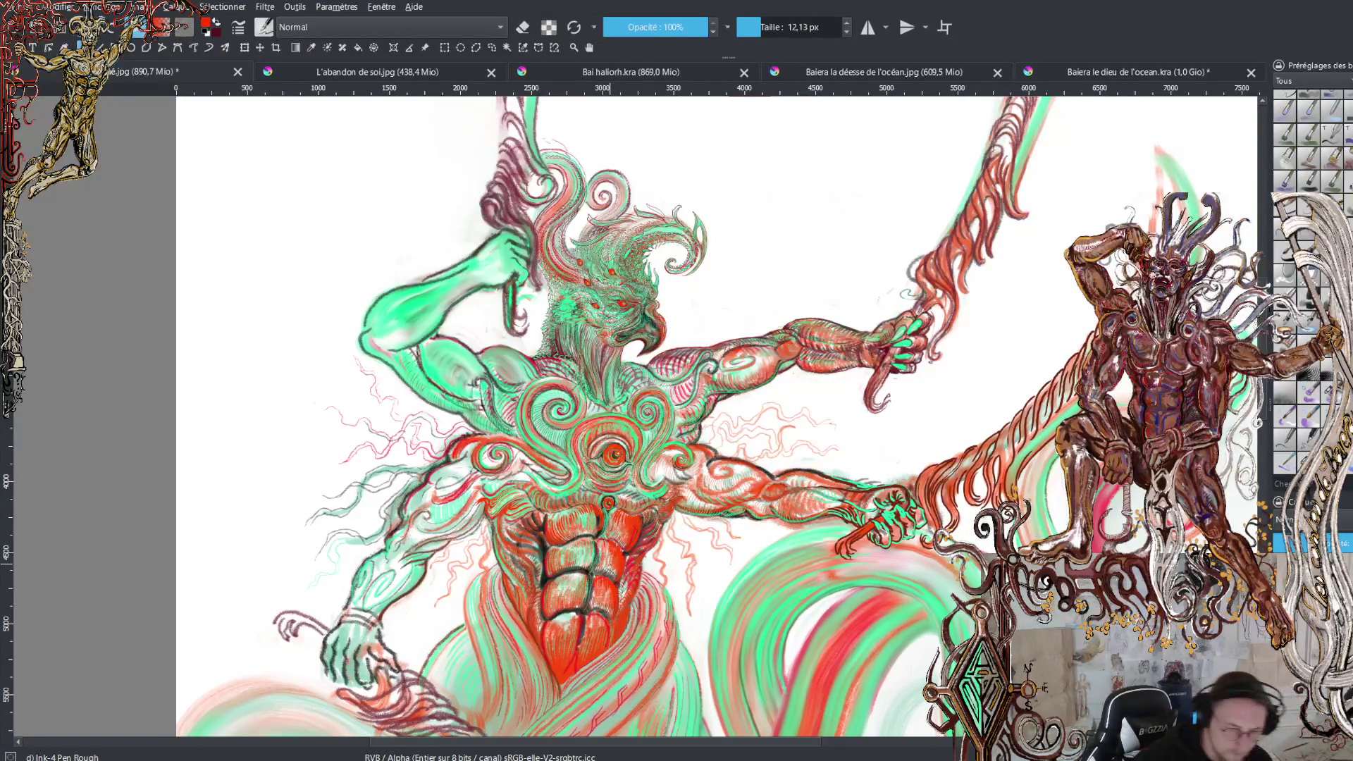
Nudge the view up and zoom out so the whole illustration fits on the canvas
{"action": "left_click_drag", "start_coordinate": [634, 423], "coordinate": [643, 363]}
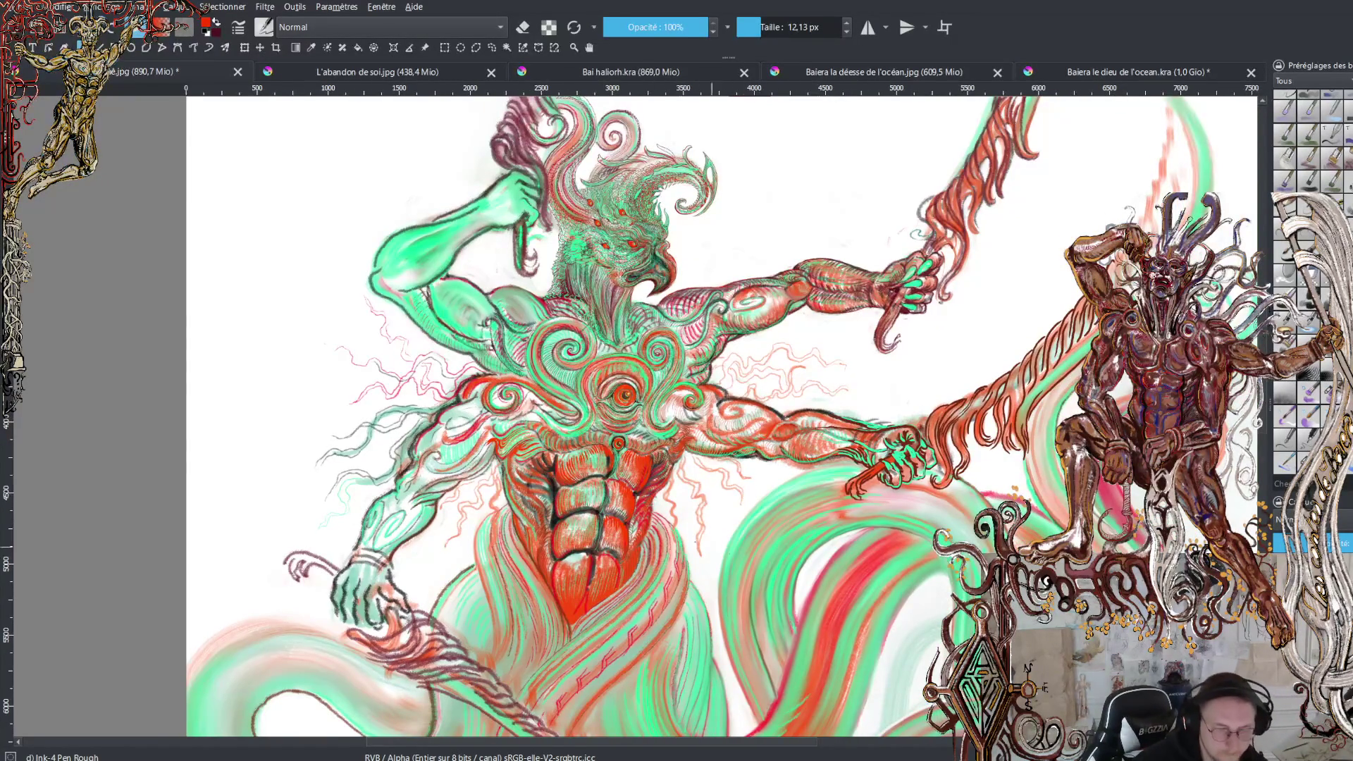
{"action": "key", "text": "minus"}
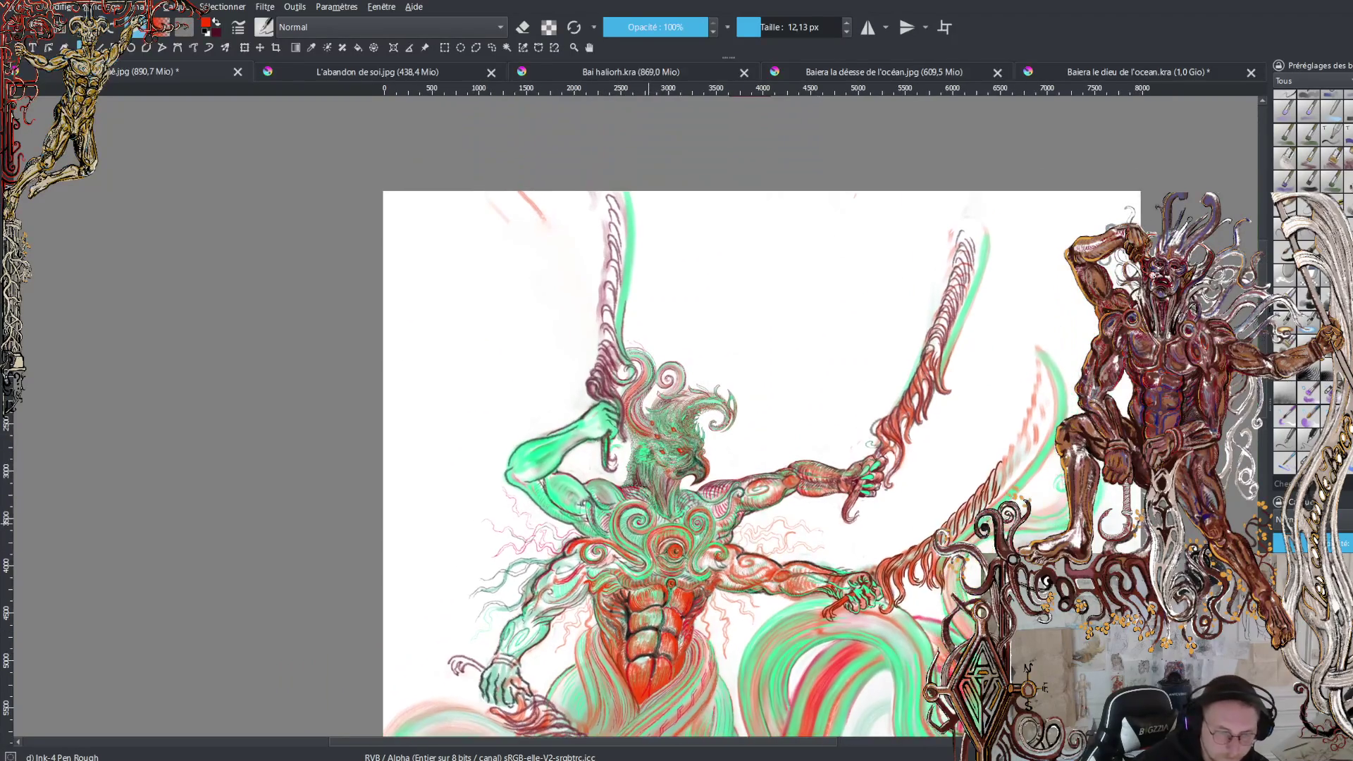
{"action": "scroll", "coordinate": [670, 546], "scroll_direction": "up", "scroll_amount": 2}
{"action": "scroll", "coordinate": [670, 545], "scroll_direction": "up", "scroll_amount": 1}
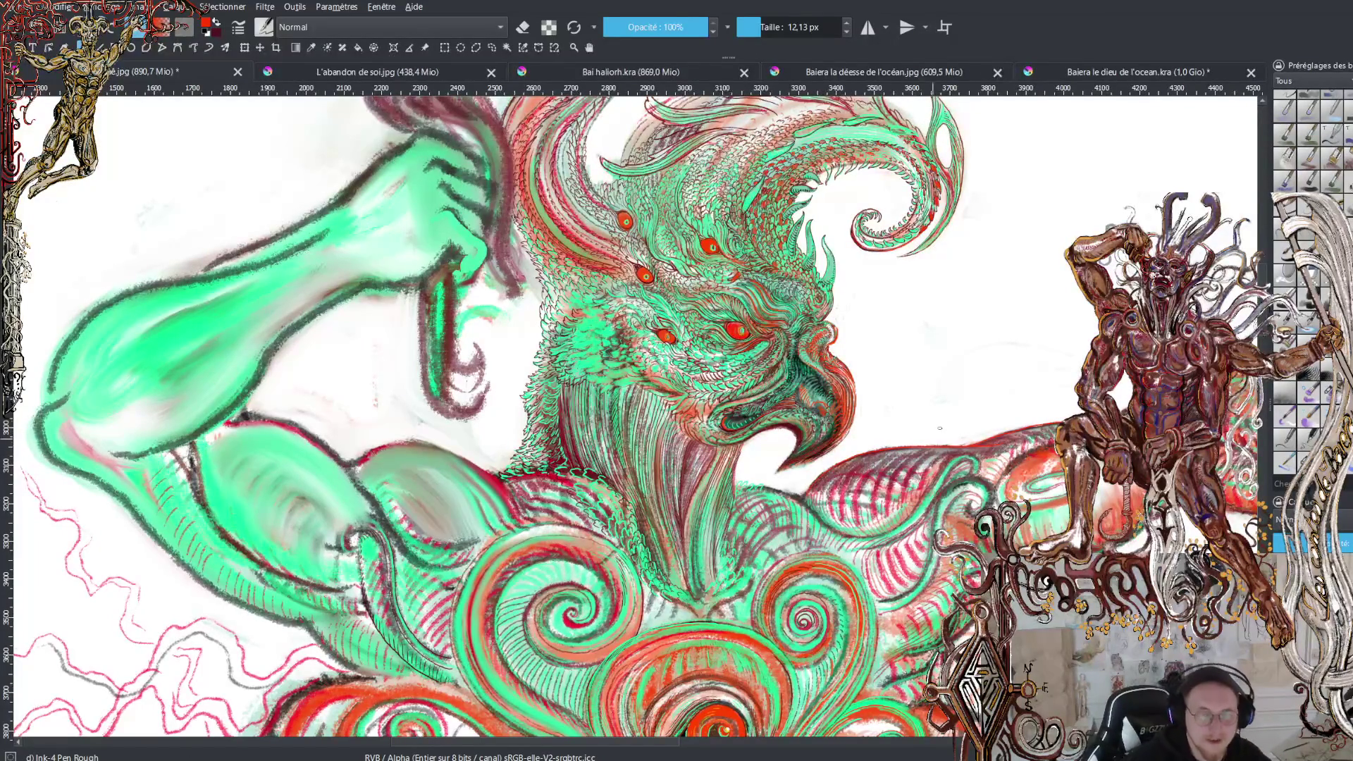
{"action": "scroll", "coordinate": [687, 318], "scroll_direction": "up", "scroll_amount": 3}
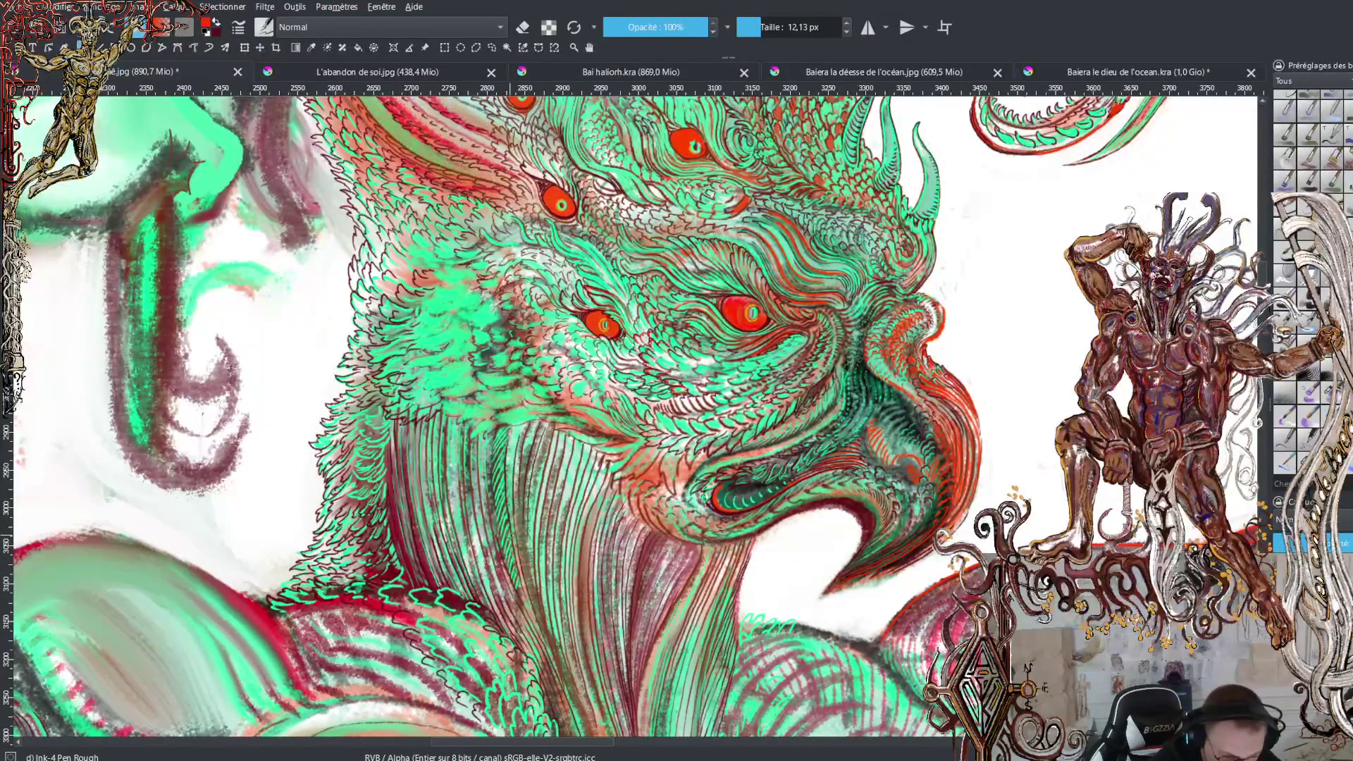
With a finer ink brush, add dark marks on the mane and below the eye, then sample a red from the artwork
{"action": "key", "text": "plus"}
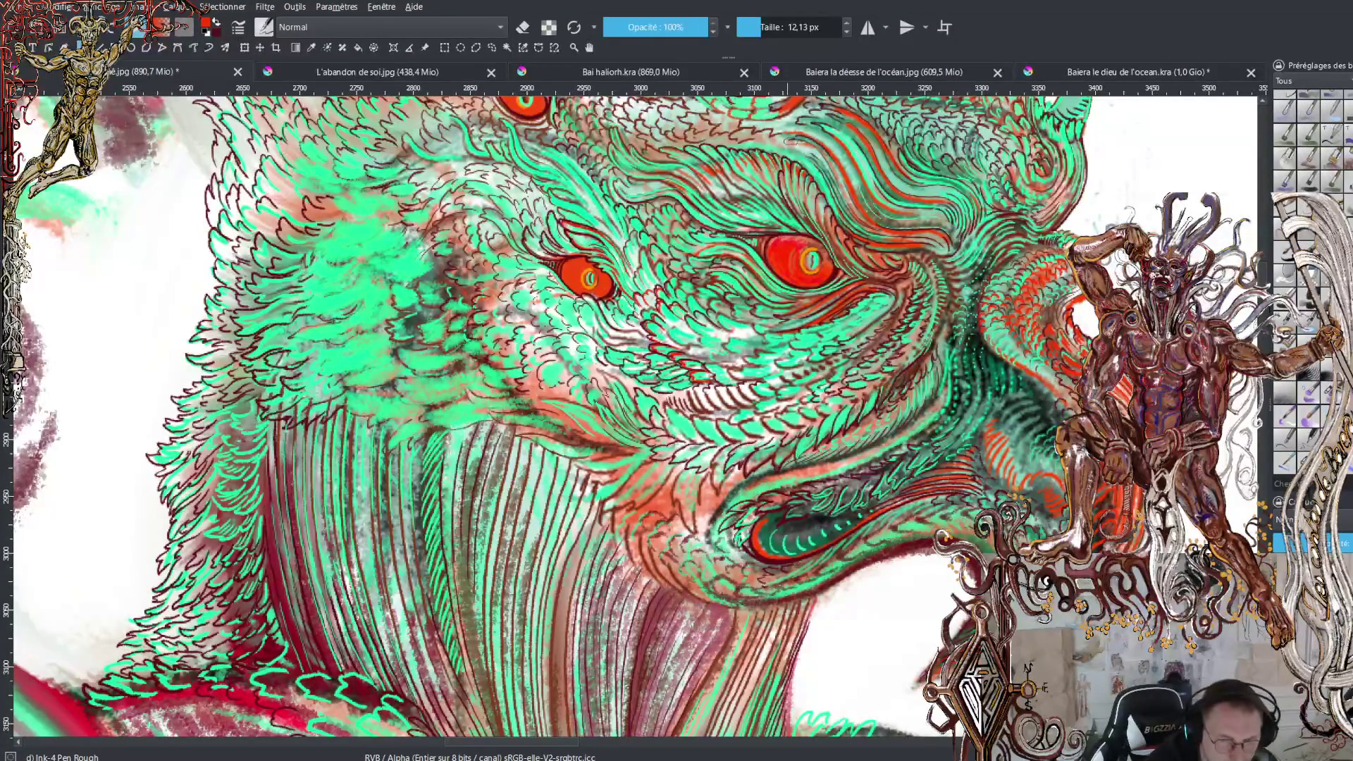
{"action": "left_click_drag", "start_coordinate": [751, 27], "coordinate": [744, 27]}
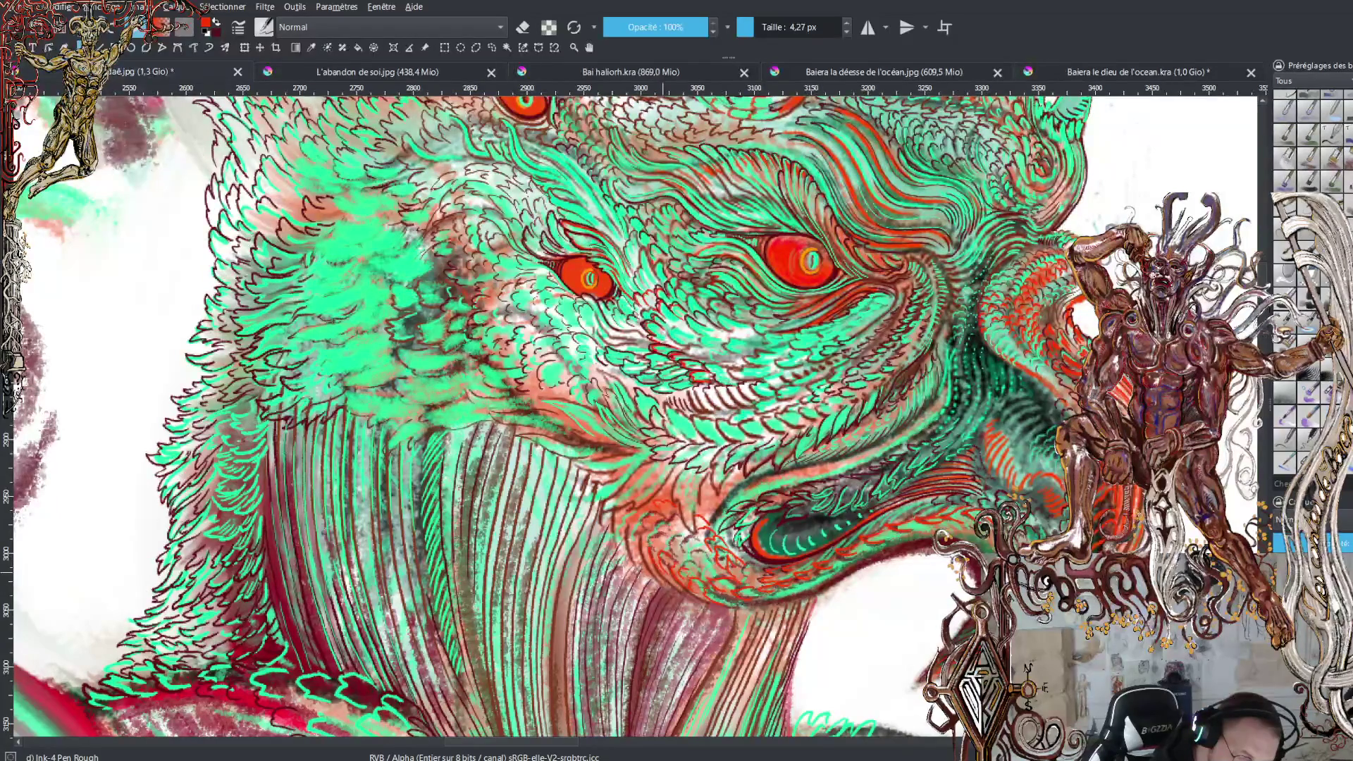
{"action": "mouse_move", "coordinate": [641, 544]}
{"action": "left_mouse_down"}
{"action": "mouse_move", "coordinate": [650, 564]}
{"action": "mouse_move", "coordinate": [632, 553]}
{"action": "left_mouse_up"}
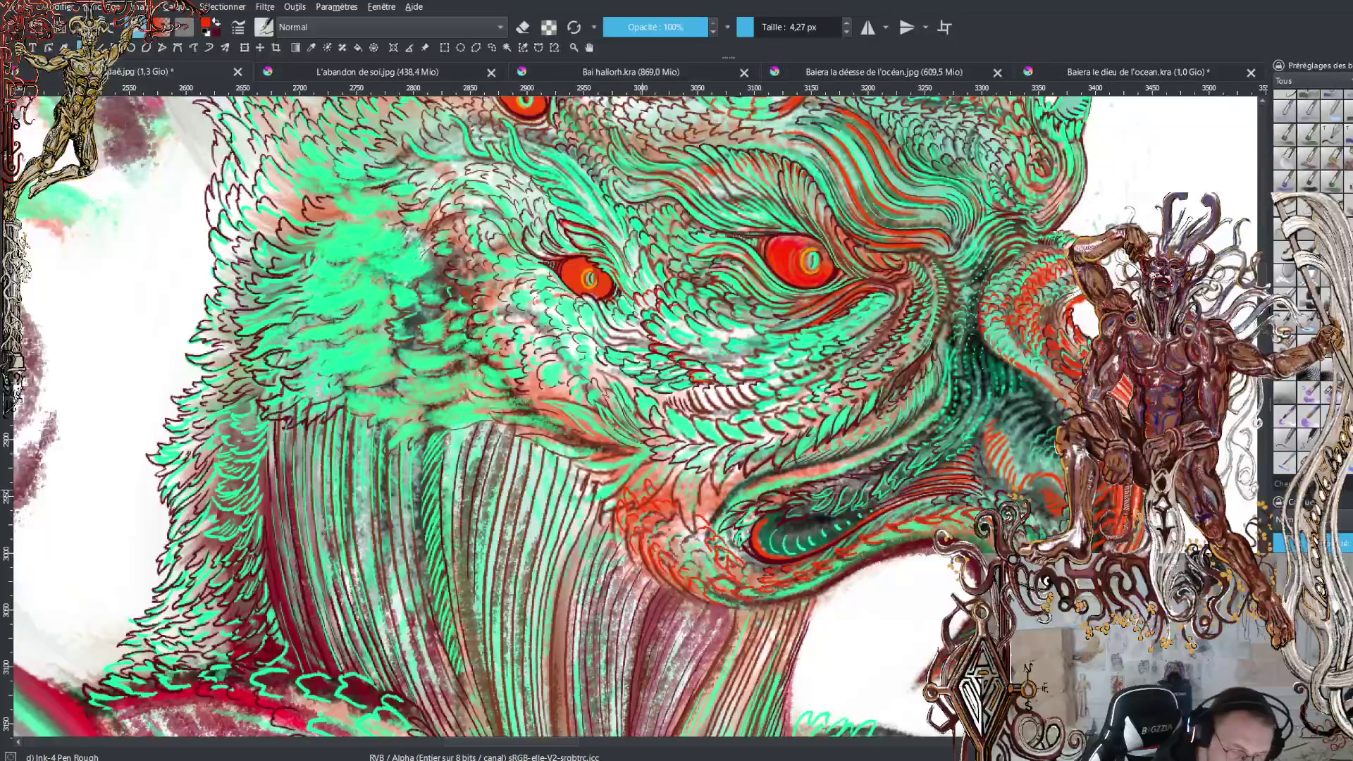
{"action": "left_click_drag", "start_coordinate": [628, 469], "coordinate": [647, 484]}
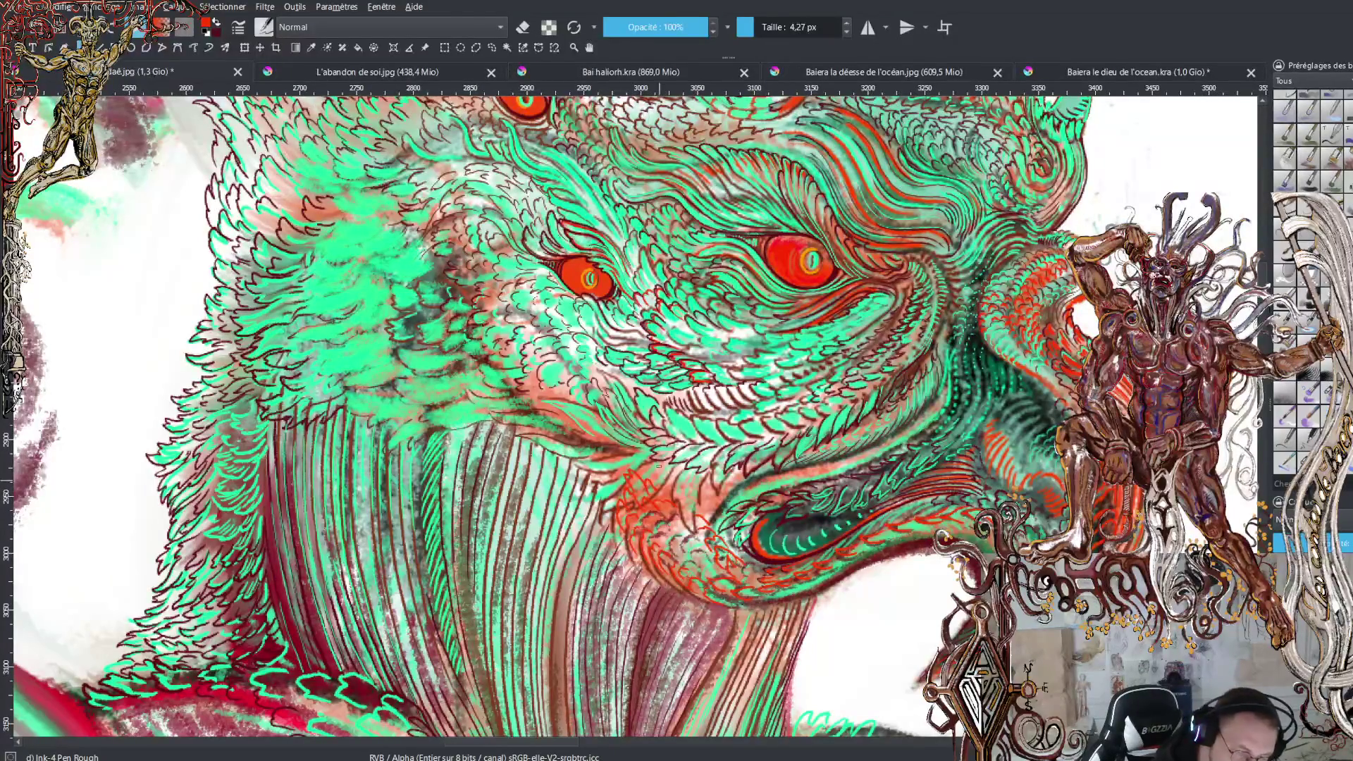
{"action": "left_click", "coordinate": [740, 465], "text": "ctrl"}
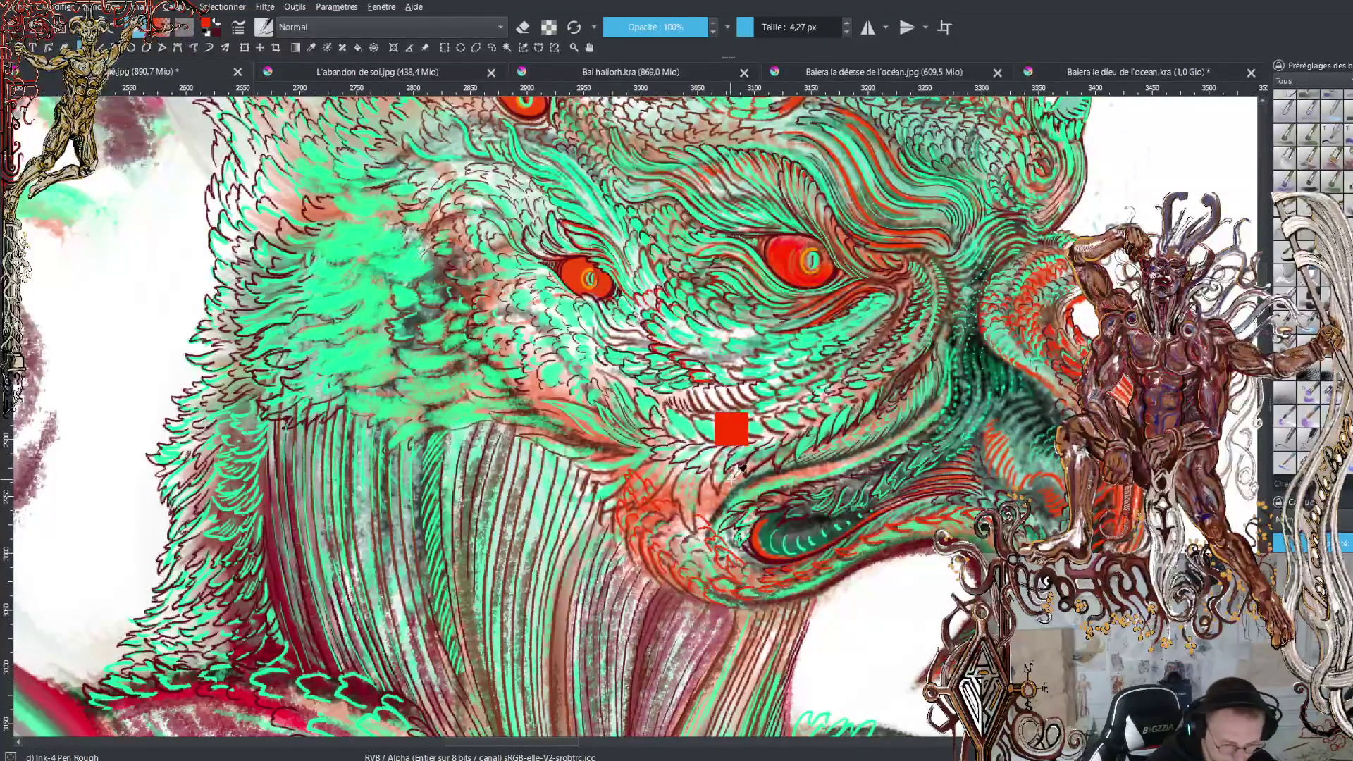
Paint a small red stroke near the mouth with a sampled colour, then undo it
{"action": "left_click", "coordinate": [740, 471], "text": "ctrl"}
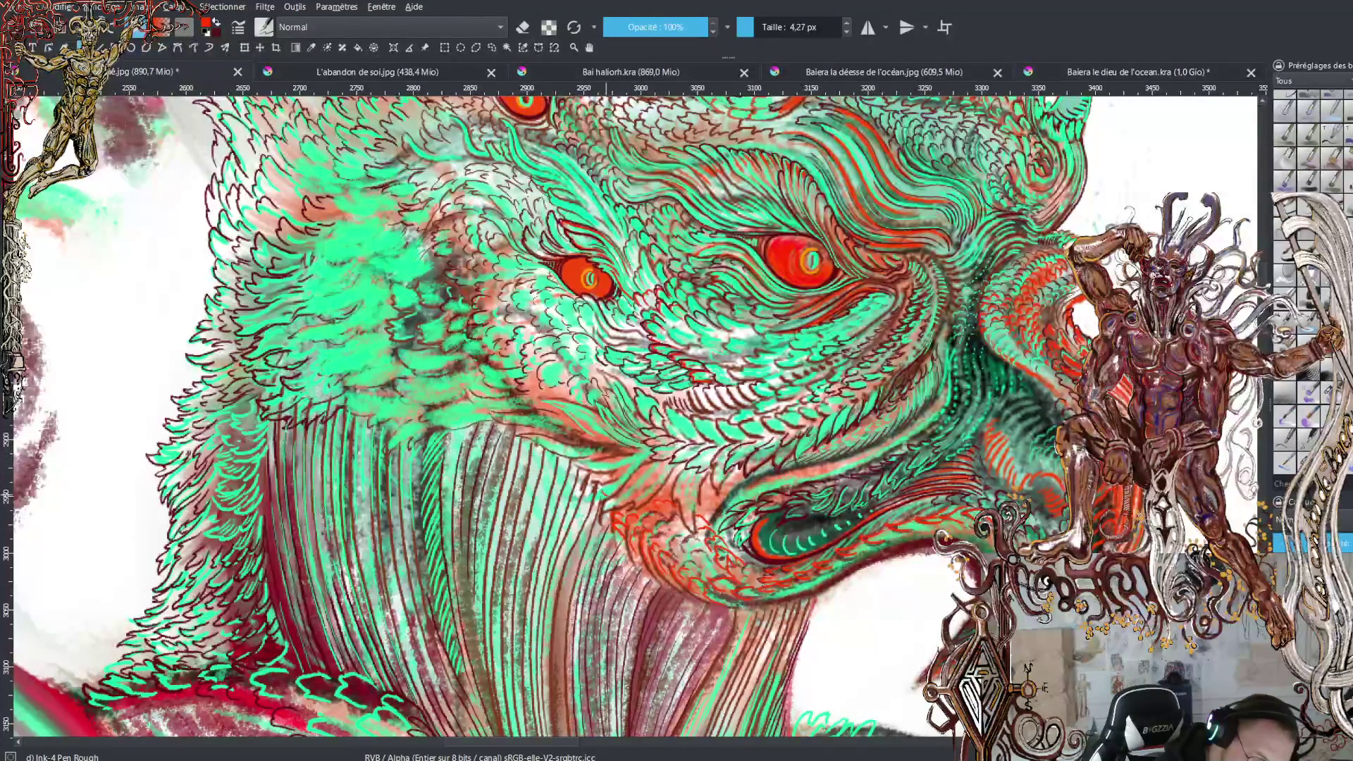
{"action": "mouse_move", "coordinate": [603, 475]}
{"action": "left_mouse_down"}
{"action": "mouse_move", "coordinate": [618, 487]}
{"action": "mouse_move", "coordinate": [648, 451]}
{"action": "left_mouse_up"}
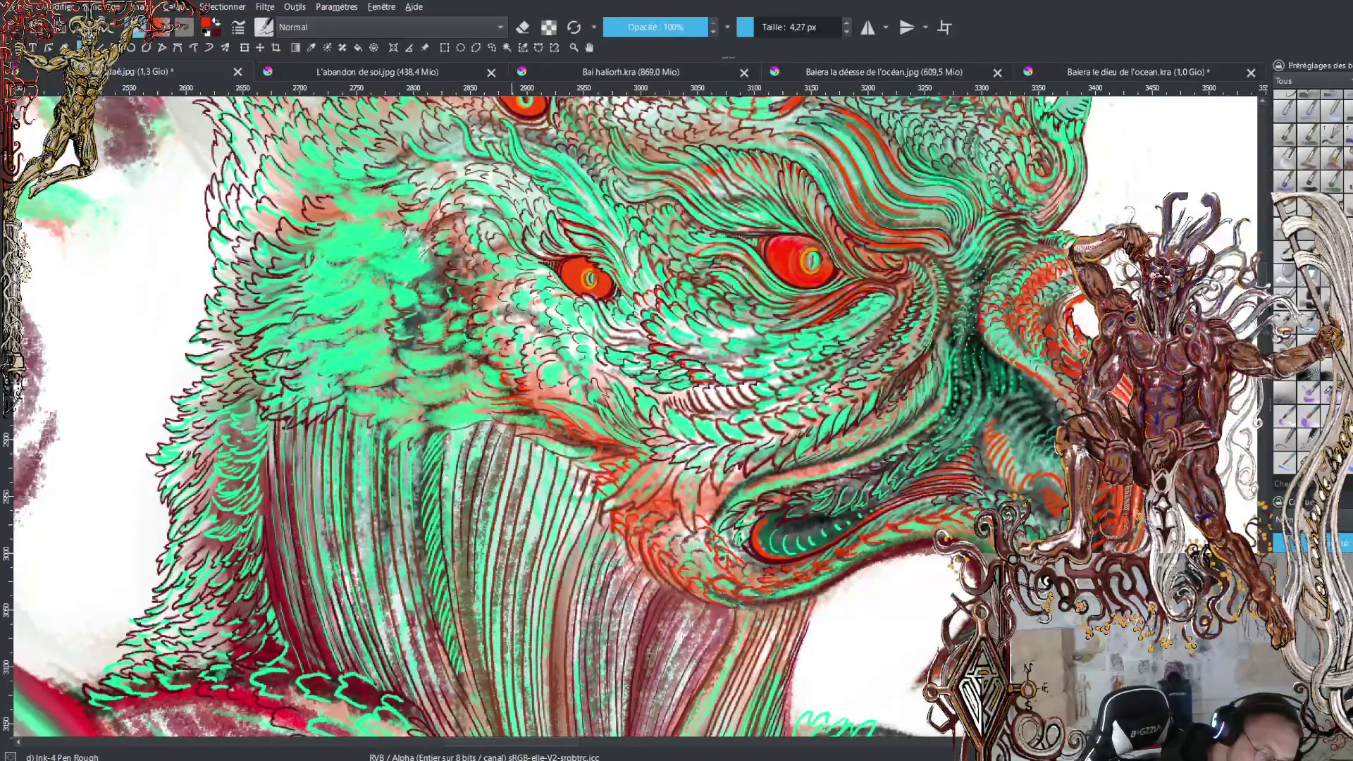
{"action": "key", "text": "ctrl+z"}
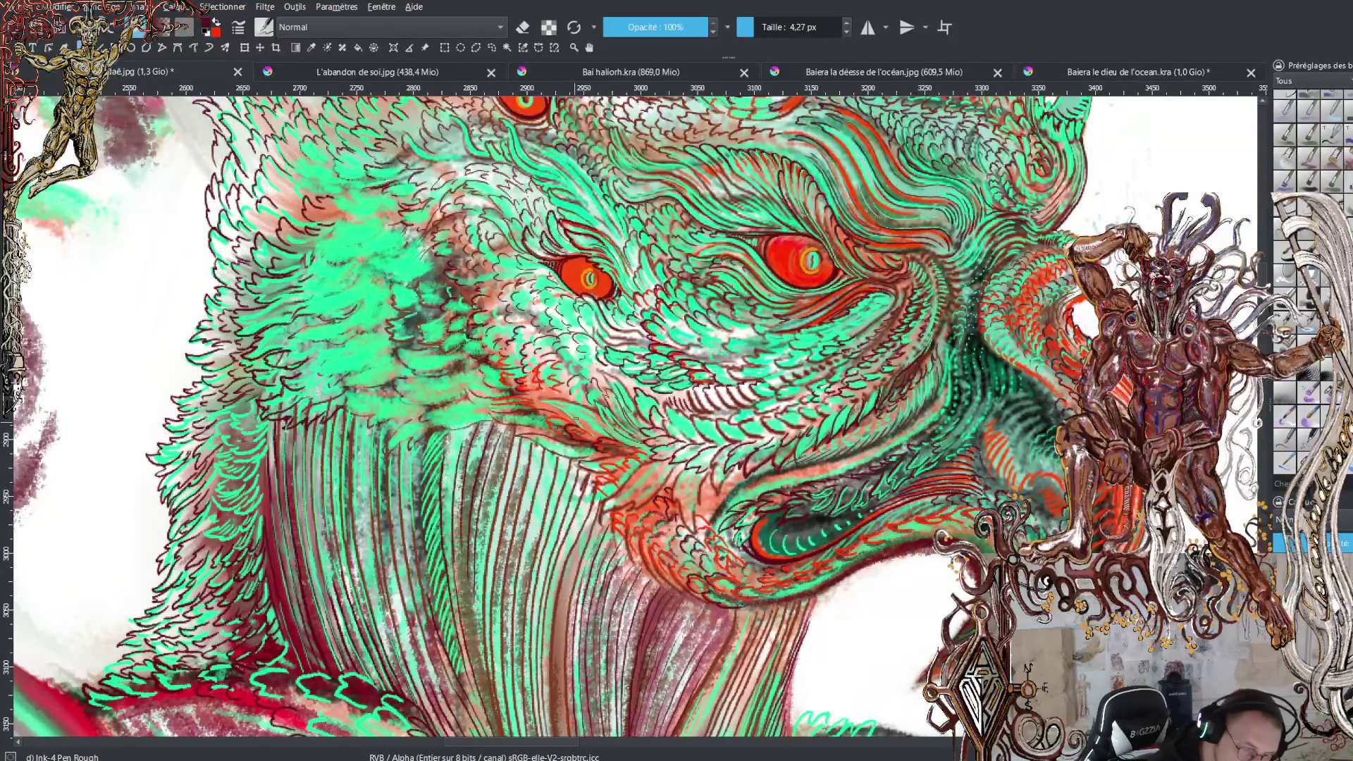
Ink a short dark line on the cheek and hatch dark strokes near and along the beak edge
{"action": "left_click_drag", "start_coordinate": [537, 401], "coordinate": [554, 398]}
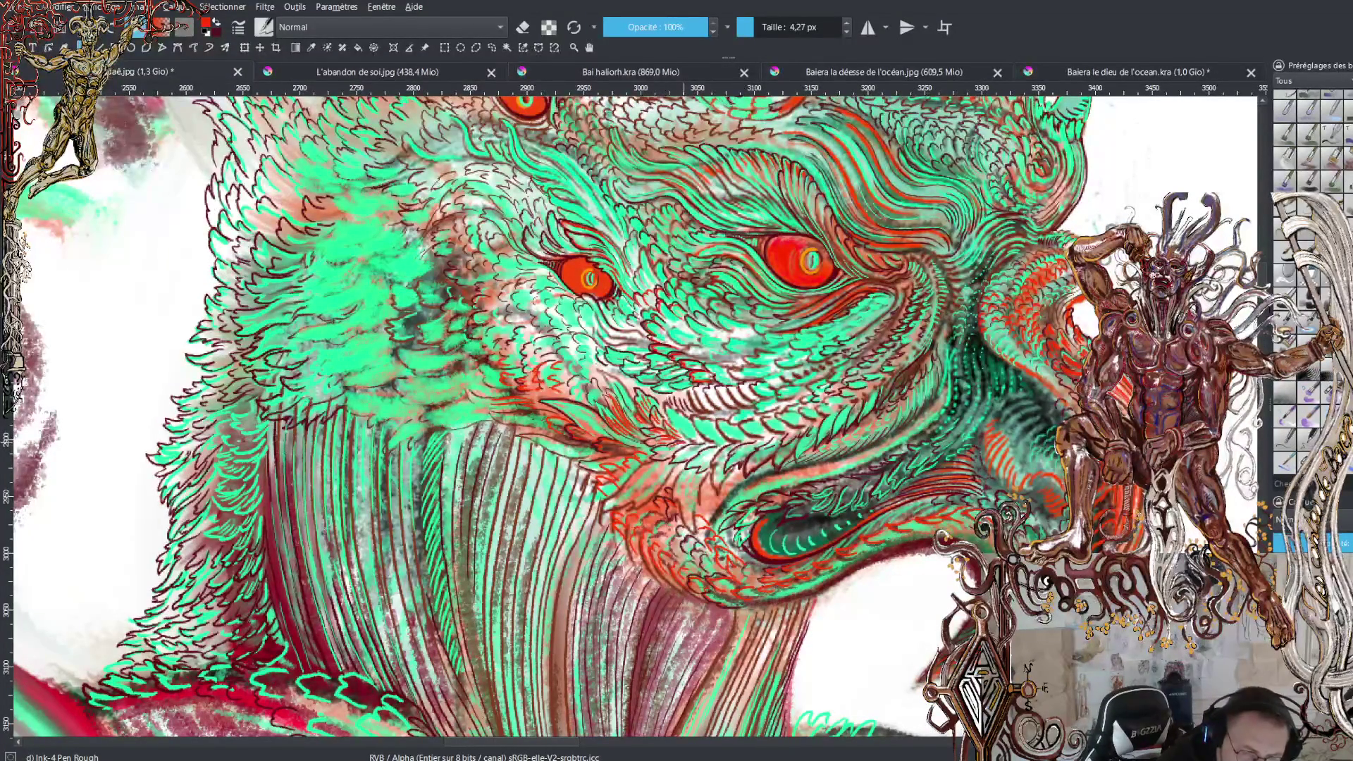
{"action": "mouse_move", "coordinate": [662, 458]}
{"action": "left_mouse_down"}
{"action": "mouse_move", "coordinate": [706, 439]}
{"action": "mouse_move", "coordinate": [732, 448]}
{"action": "mouse_move", "coordinate": [725, 472]}
{"action": "mouse_move", "coordinate": [751, 445]}
{"action": "left_mouse_up"}
{"action": "left_click_drag", "start_coordinate": [727, 467], "coordinate": [744, 453]}
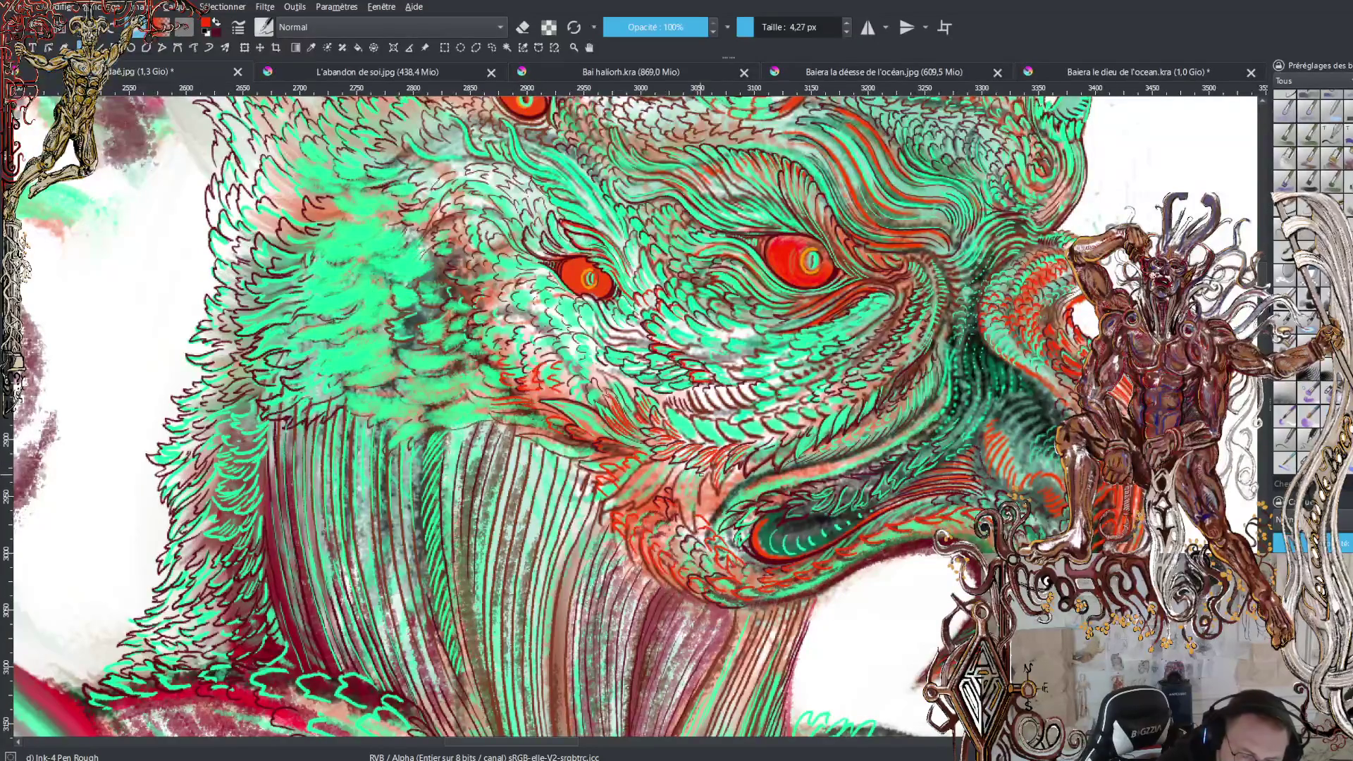
Add more hatching beneath the beak strokes, a dark line across the cheek and a tiny detail near the eye
{"action": "left_click_drag", "start_coordinate": [694, 499], "coordinate": [700, 476]}
{"action": "mouse_move", "coordinate": [687, 511]}
{"action": "left_mouse_down"}
{"action": "mouse_move", "coordinate": [690, 472]}
{"action": "mouse_move", "coordinate": [630, 475]}
{"action": "mouse_move", "coordinate": [651, 488]}
{"action": "left_mouse_up"}
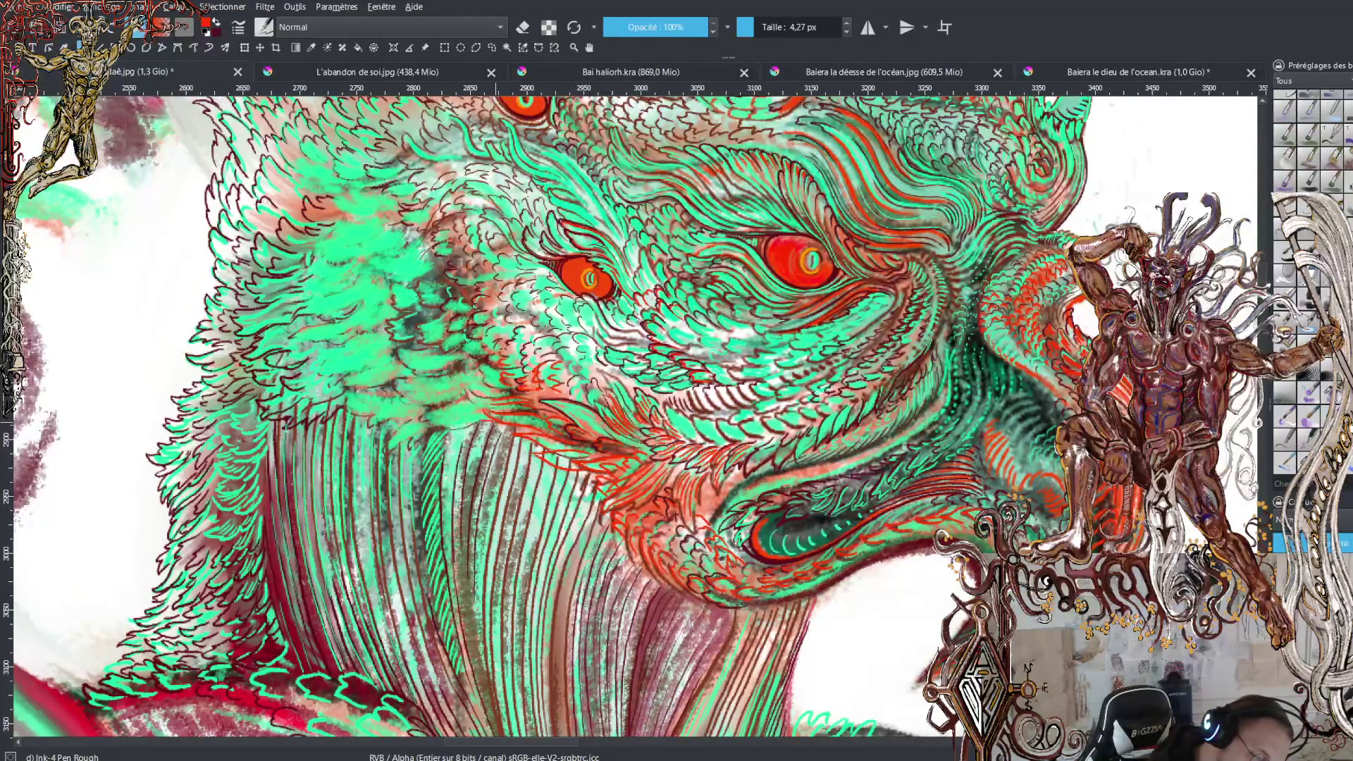
{"action": "mouse_move", "coordinate": [438, 407]}
{"action": "left_mouse_down"}
{"action": "mouse_move", "coordinate": [480, 408]}
{"action": "mouse_move", "coordinate": [444, 384]}
{"action": "mouse_move", "coordinate": [506, 398]}
{"action": "mouse_move", "coordinate": [485, 370]}
{"action": "left_mouse_up"}
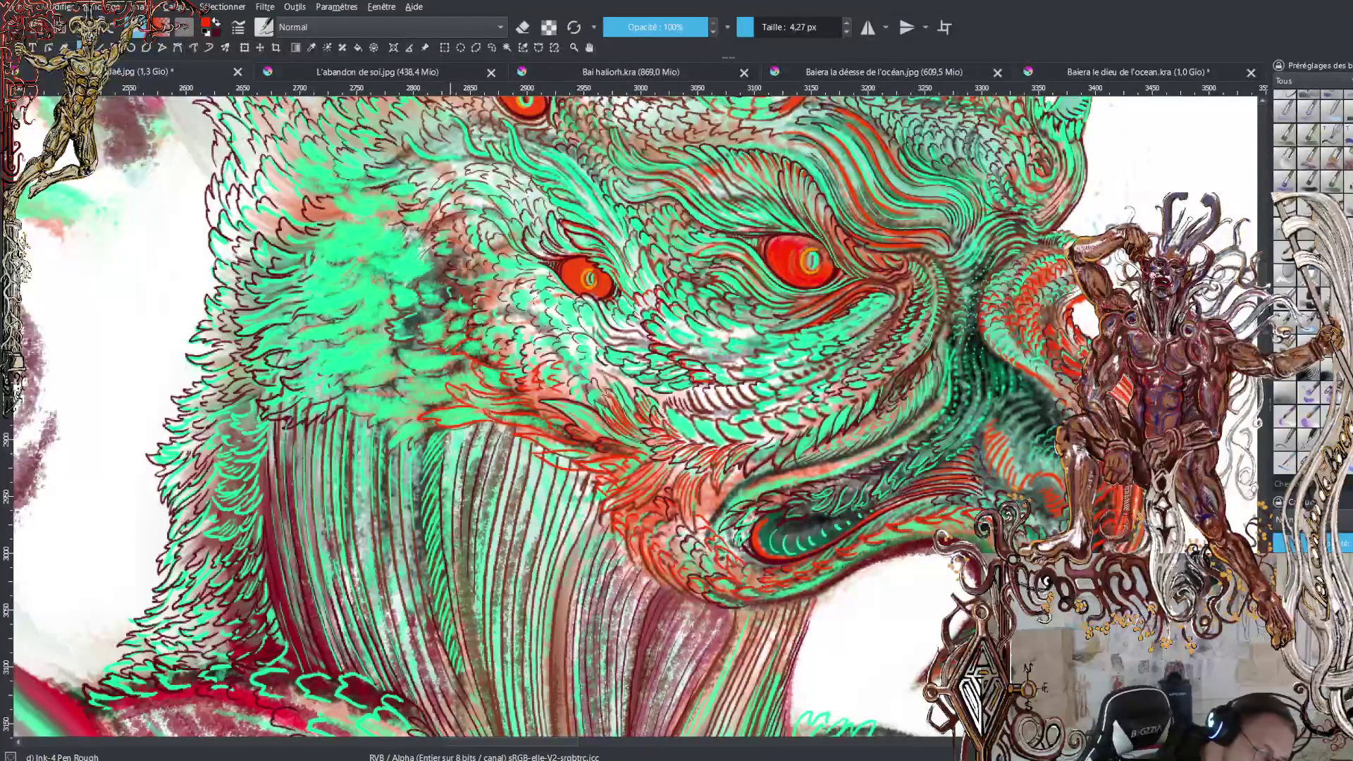
{"action": "left_click_drag", "start_coordinate": [440, 331], "coordinate": [457, 317]}
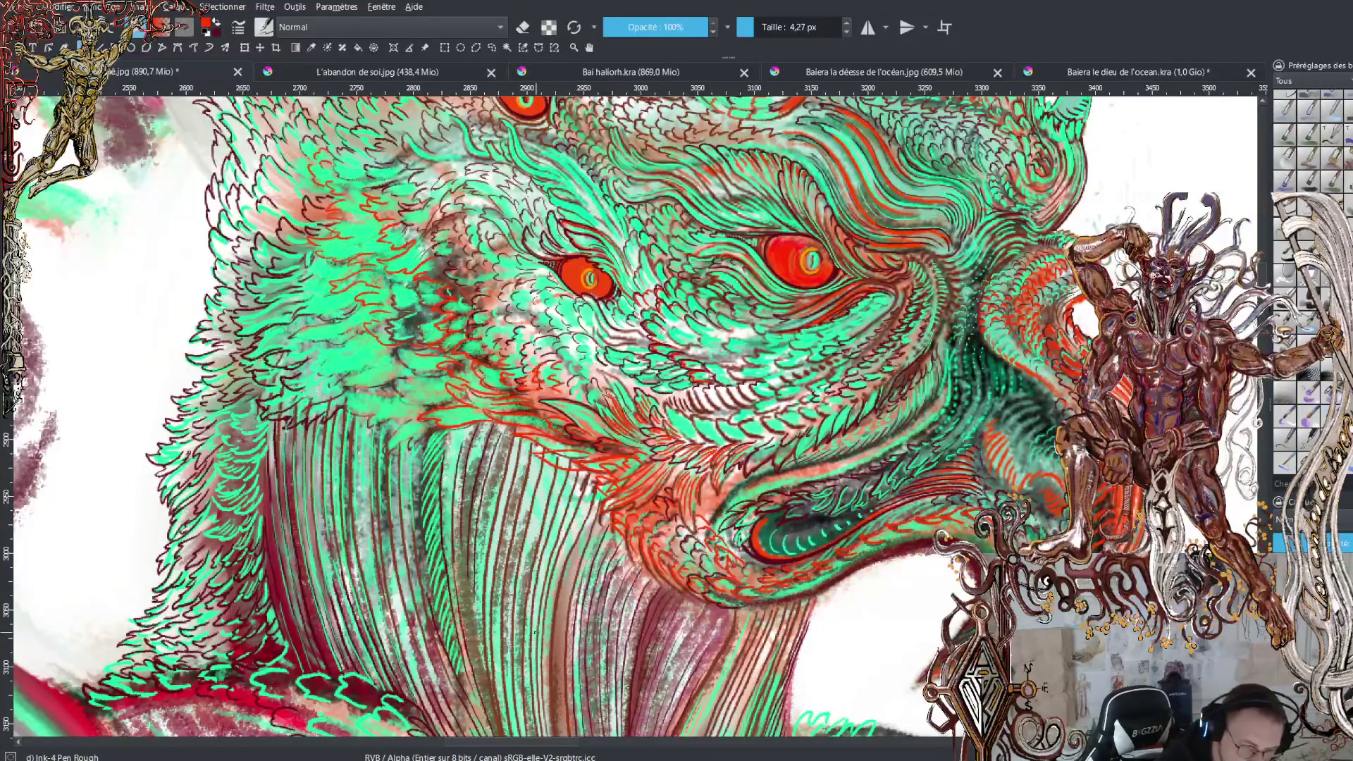
{"action": "key", "text": "minus"}
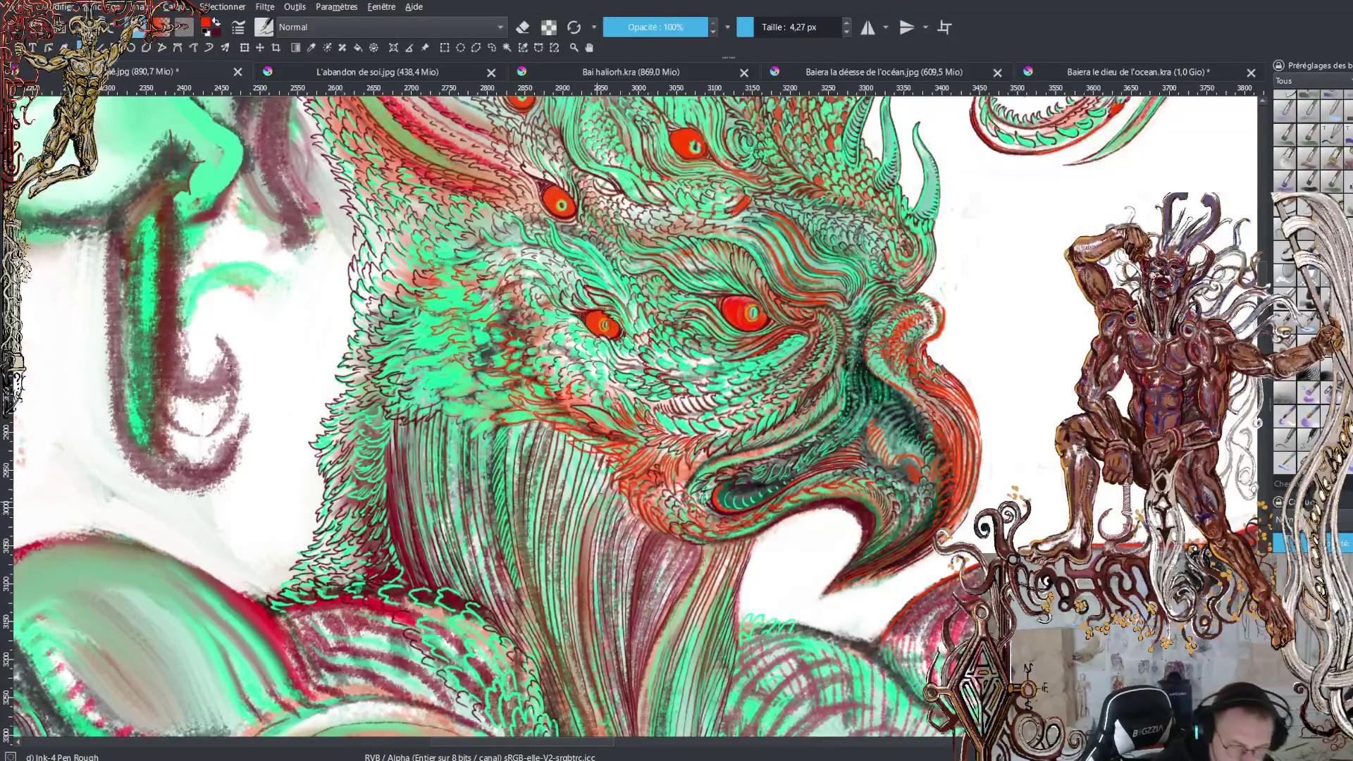
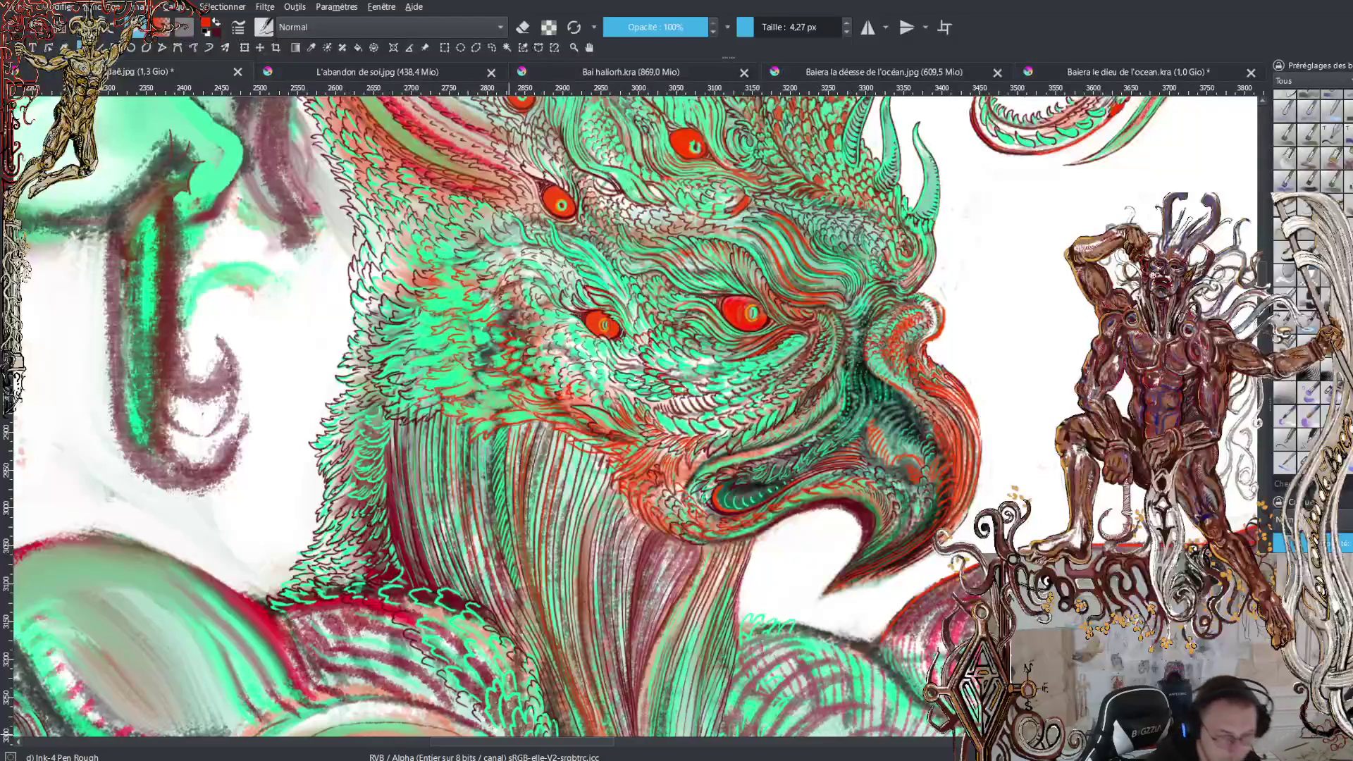
Zoom out briefly, then zoom in close on the creature's eyes and beak
{"action": "key", "text": "minus"}
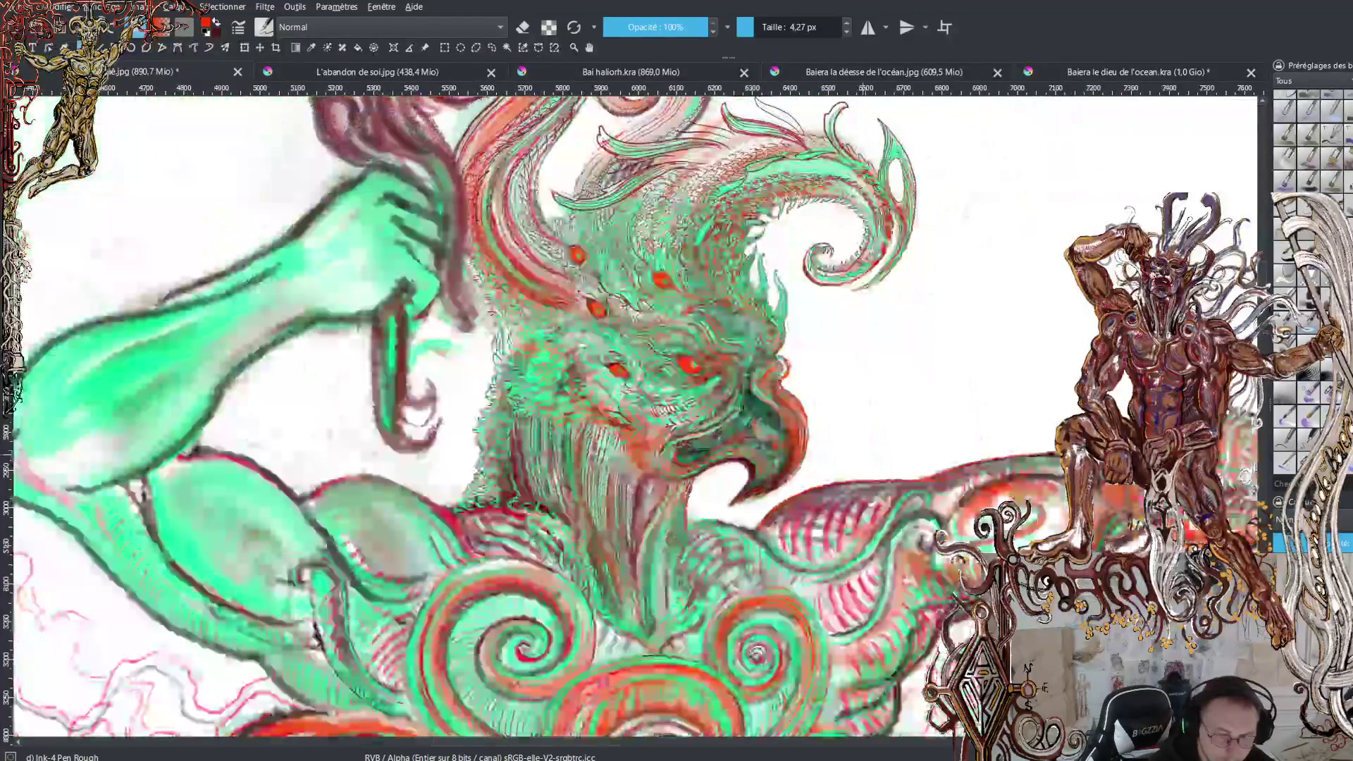
{"action": "key", "text": "minus"}
{"action": "key", "text": "plus"}
{"action": "key", "text": "plus"}
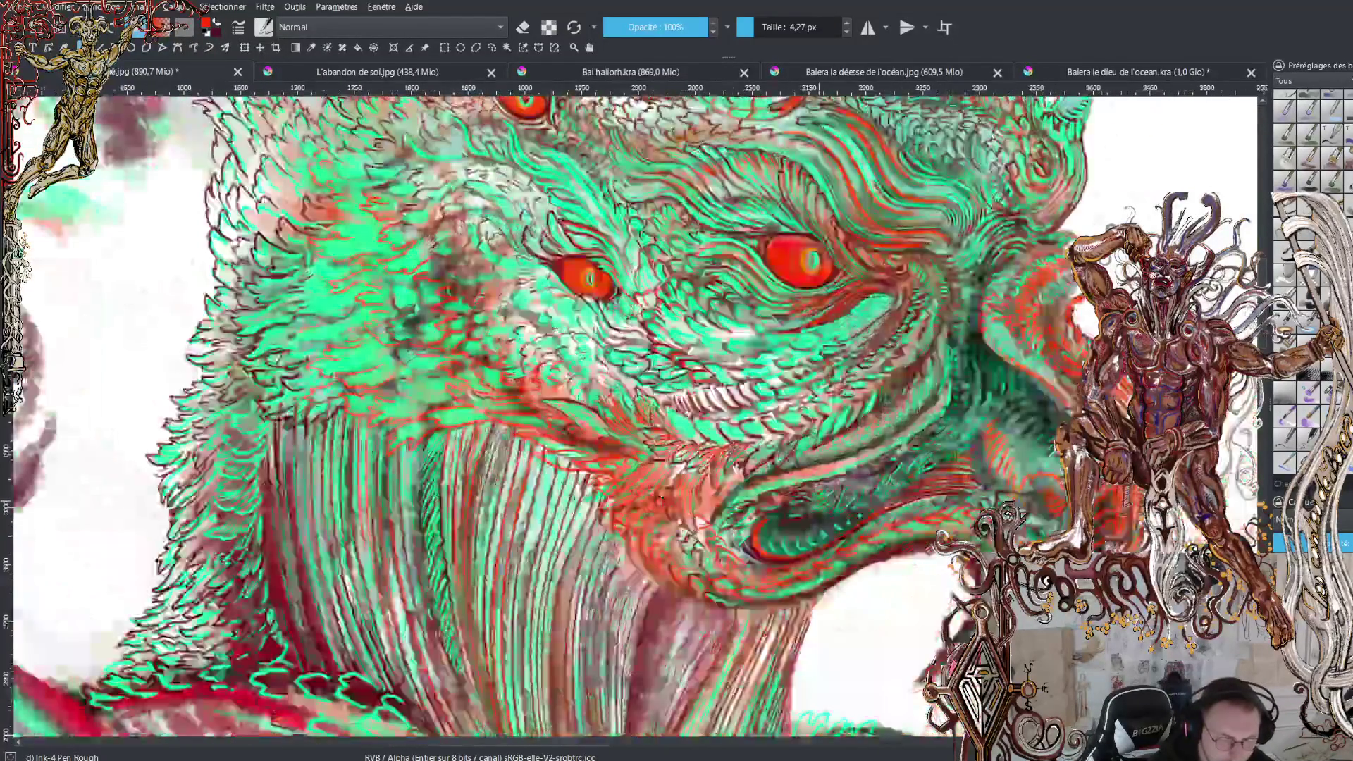
{"action": "key", "text": "plus"}
{"action": "key", "text": "minus"}
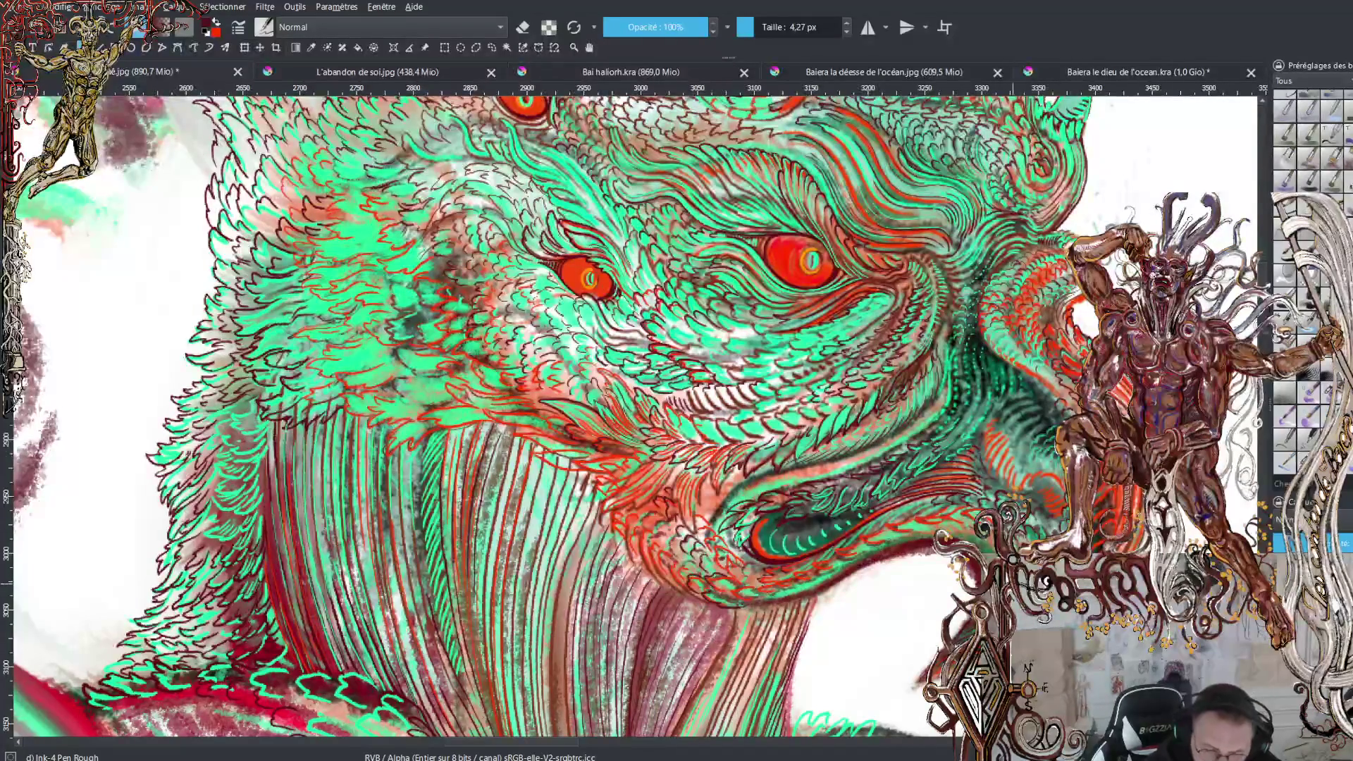
{"action": "scroll", "coordinate": [641, 417], "scroll_direction": "up", "scroll_amount": 3}
{"action": "scroll", "coordinate": [640, 418], "scroll_direction": "down", "scroll_amount": 3}
{"action": "scroll", "coordinate": [639, 408], "scroll_direction": "up", "scroll_amount": 3}
{"action": "scroll", "coordinate": [640, 407], "scroll_direction": "down", "scroll_amount": 3}
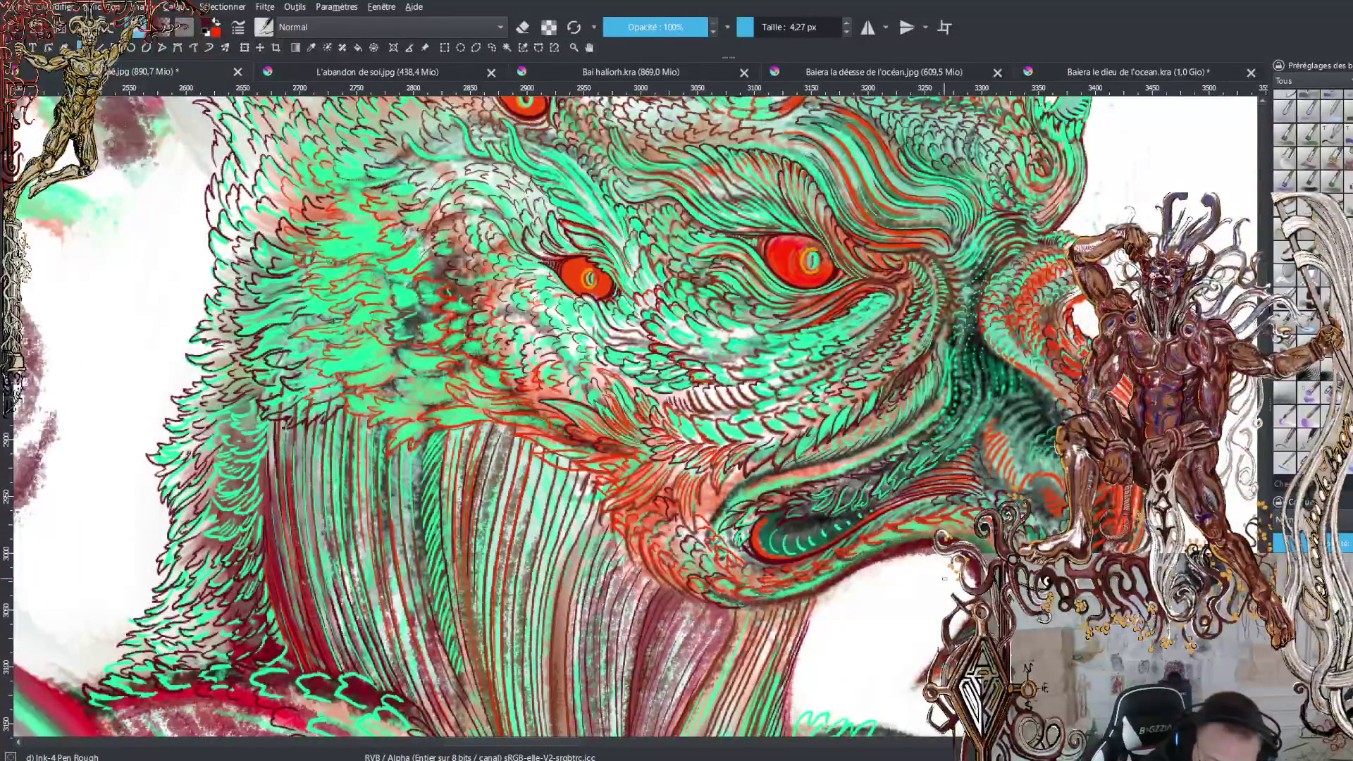
{"action": "scroll", "coordinate": [635, 417], "scroll_direction": "up", "scroll_amount": 1}
{"action": "scroll", "coordinate": [634, 417], "scroll_direction": "right", "scroll_amount": 3}
{"action": "scroll", "coordinate": [635, 417], "scroll_direction": "right", "scroll_amount": 3}
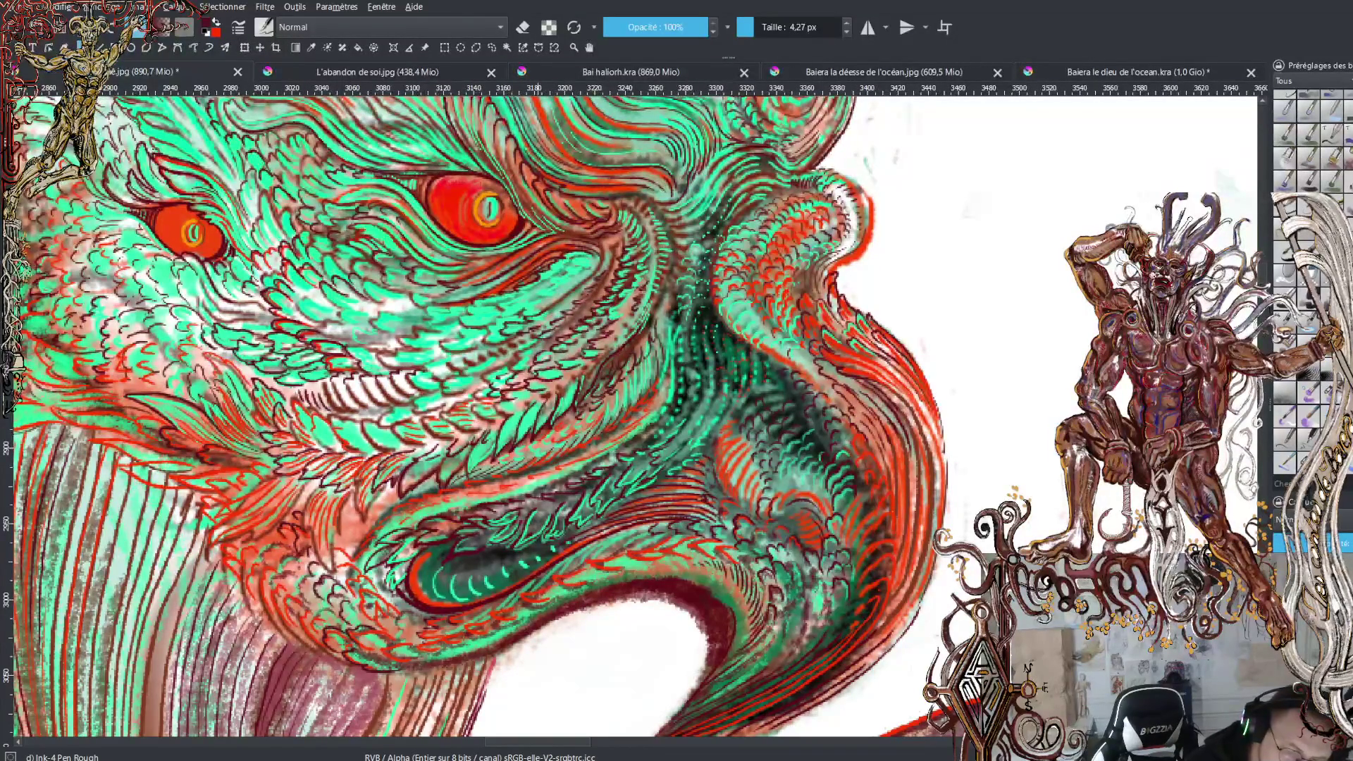
Swap the active colour to red for the beak contours
{"action": "key", "text": "x"}
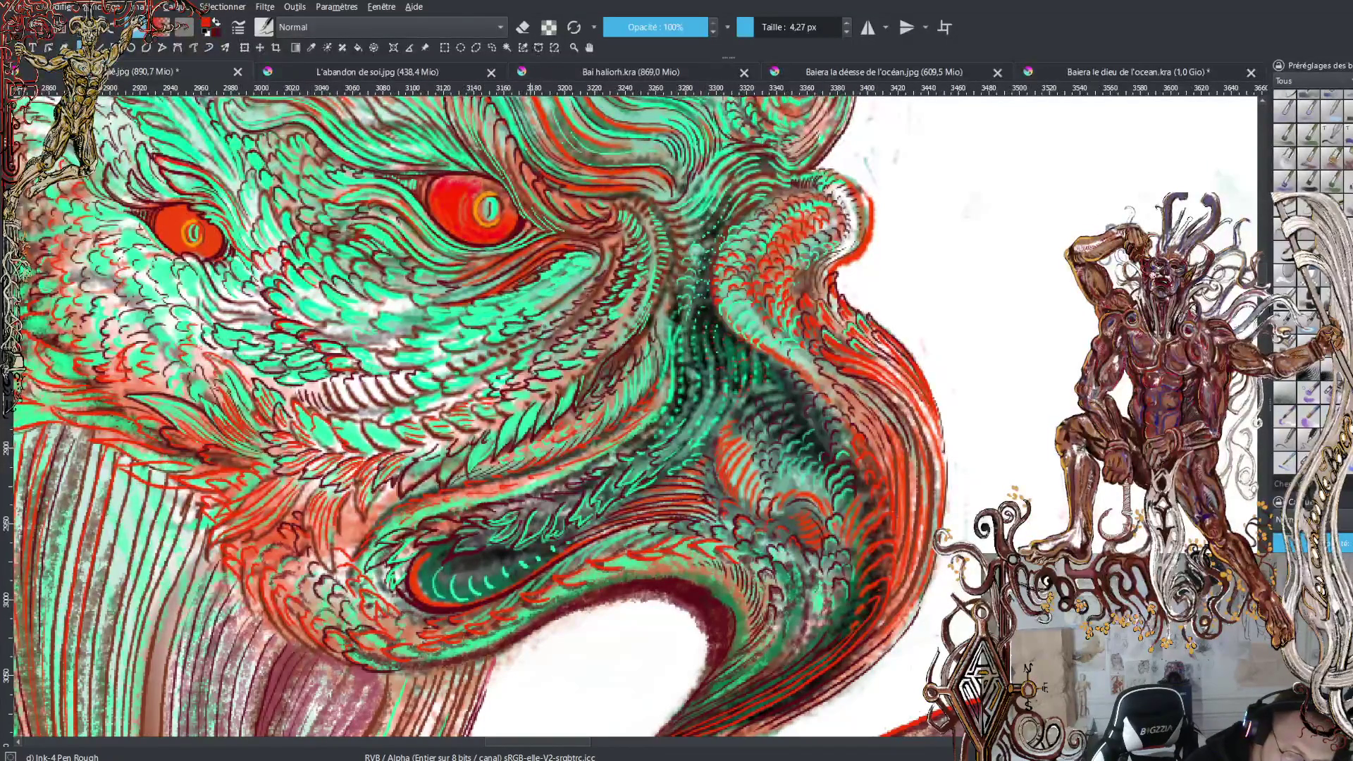
Swap back to dark red, add a small face mark, then zoom out to the whole deity figure
{"action": "key", "text": "x"}
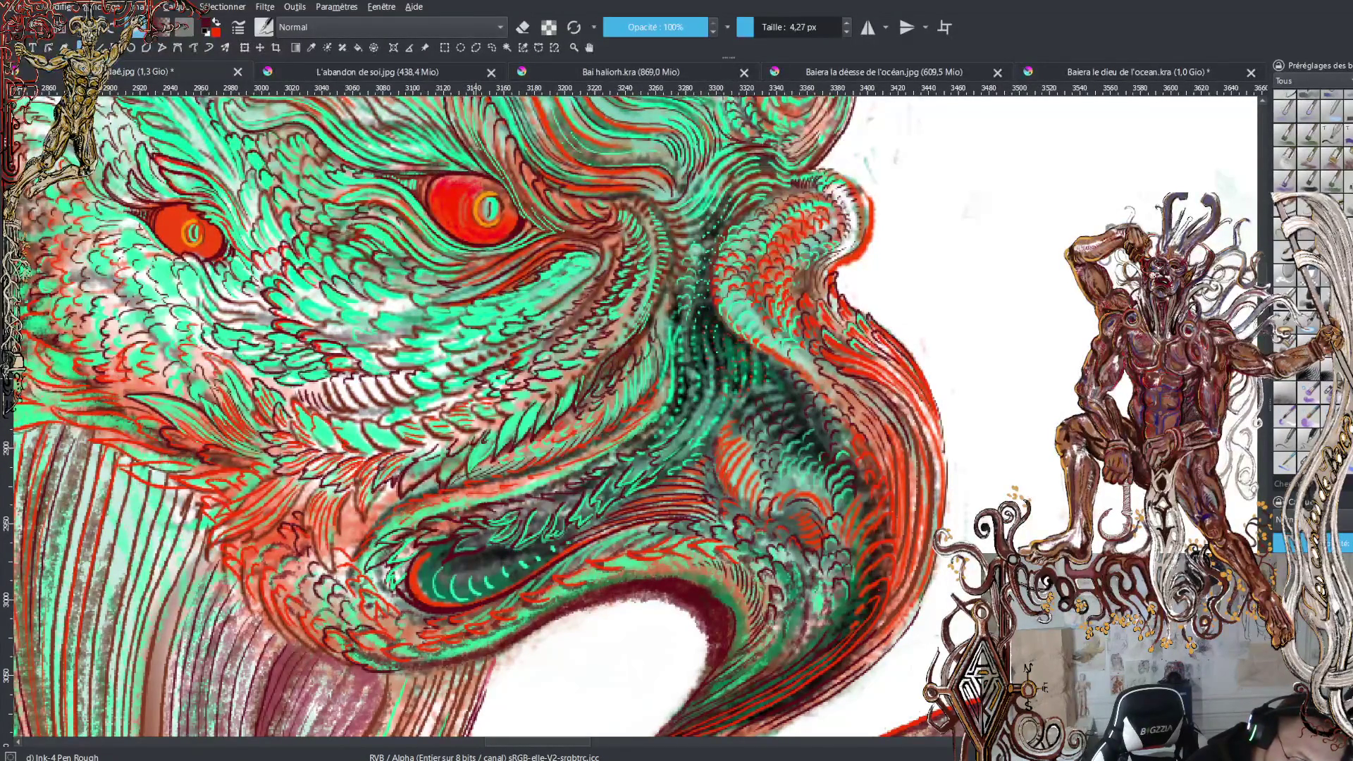
{"action": "left_click_drag", "start_coordinate": [469, 389], "coordinate": [455, 400]}
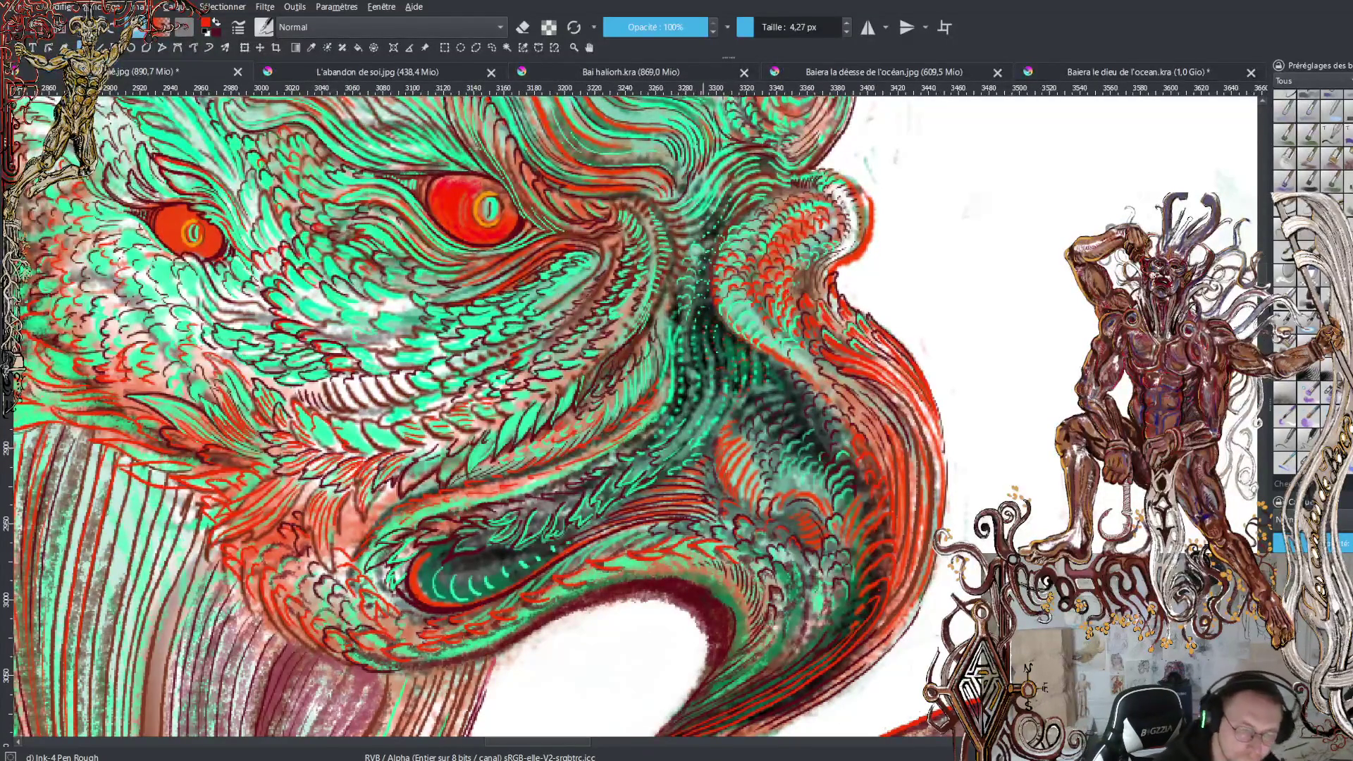
{"action": "key", "text": "minus"}
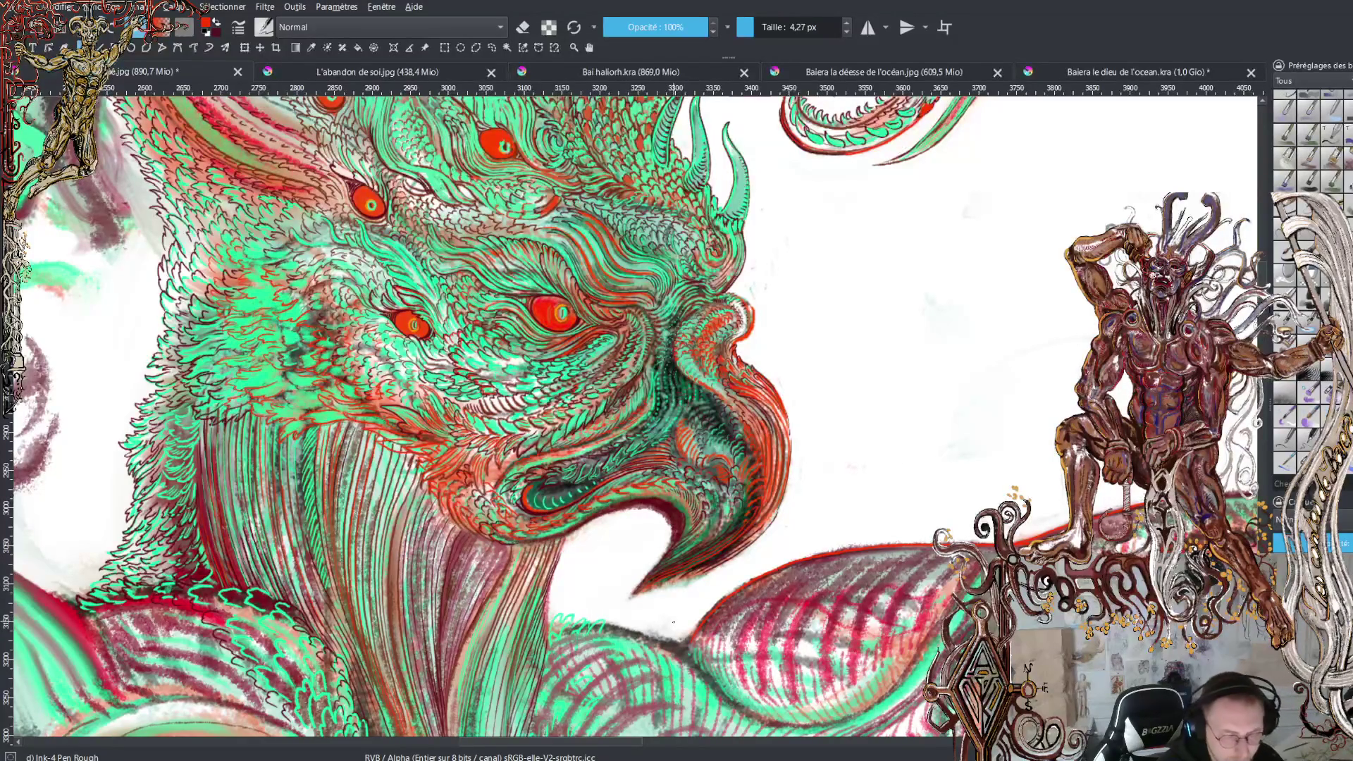
{"action": "key", "text": "minus"}
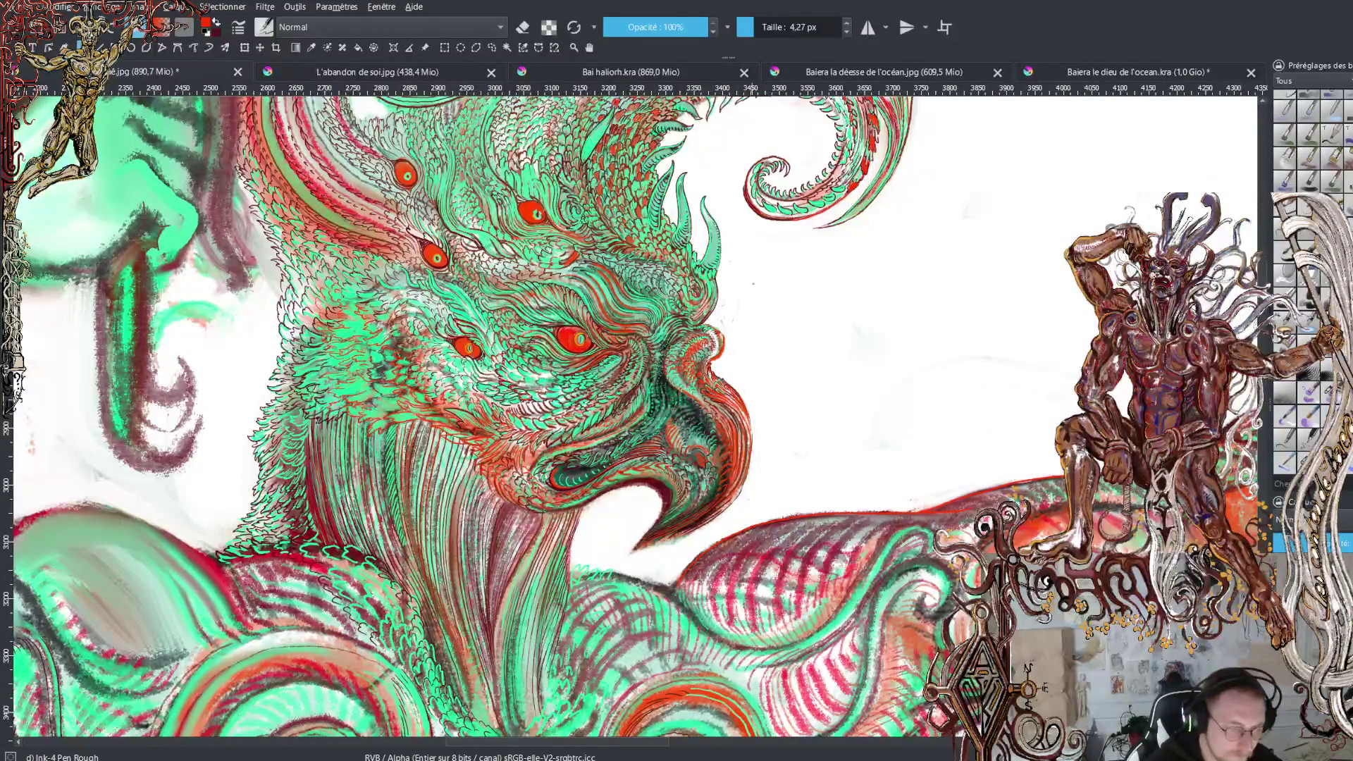
{"action": "key", "text": "minus"}
{"action": "key", "text": "minus"}
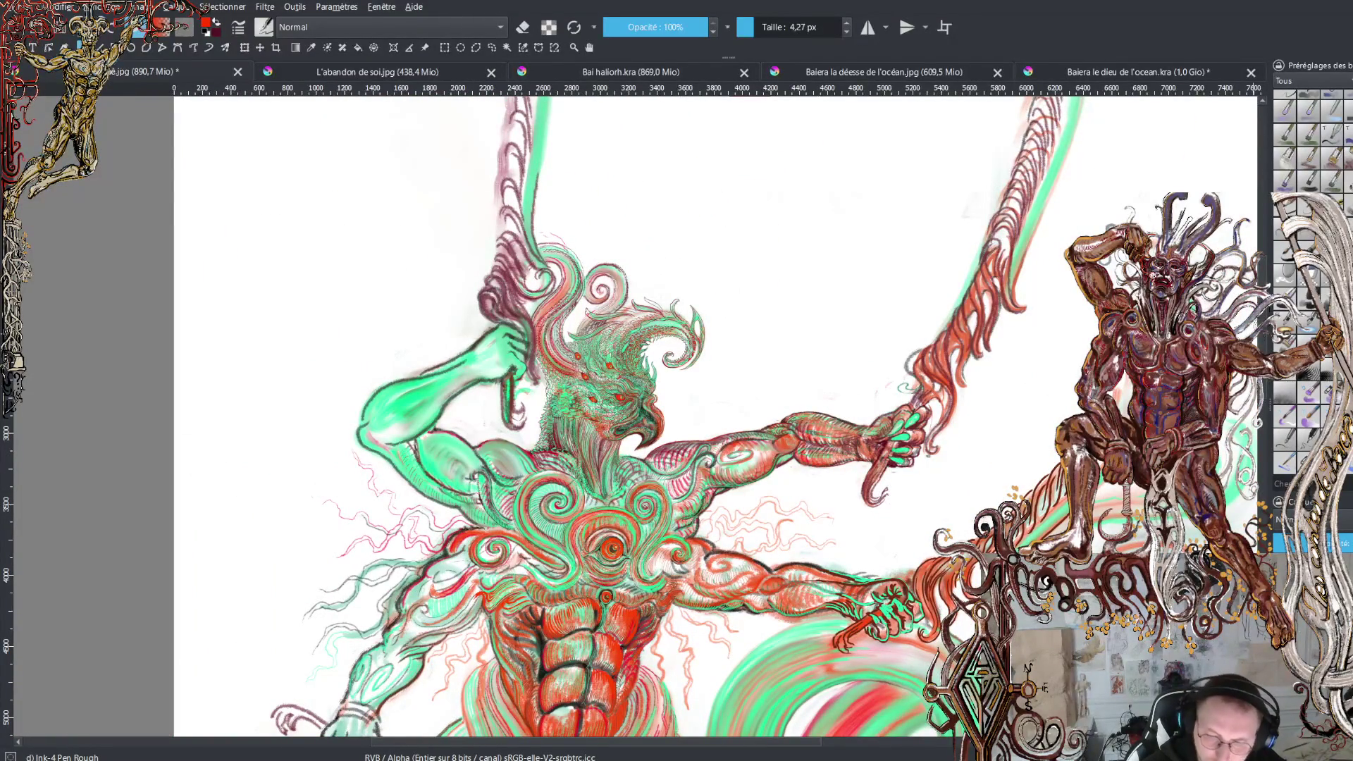
{"action": "scroll", "coordinate": [719, 412], "scroll_direction": "down", "scroll_amount": 2}
{"action": "scroll", "coordinate": [718, 413], "scroll_direction": "down", "scroll_amount": 2}
{"action": "scroll", "coordinate": [720, 412], "scroll_direction": "down", "scroll_amount": 2}
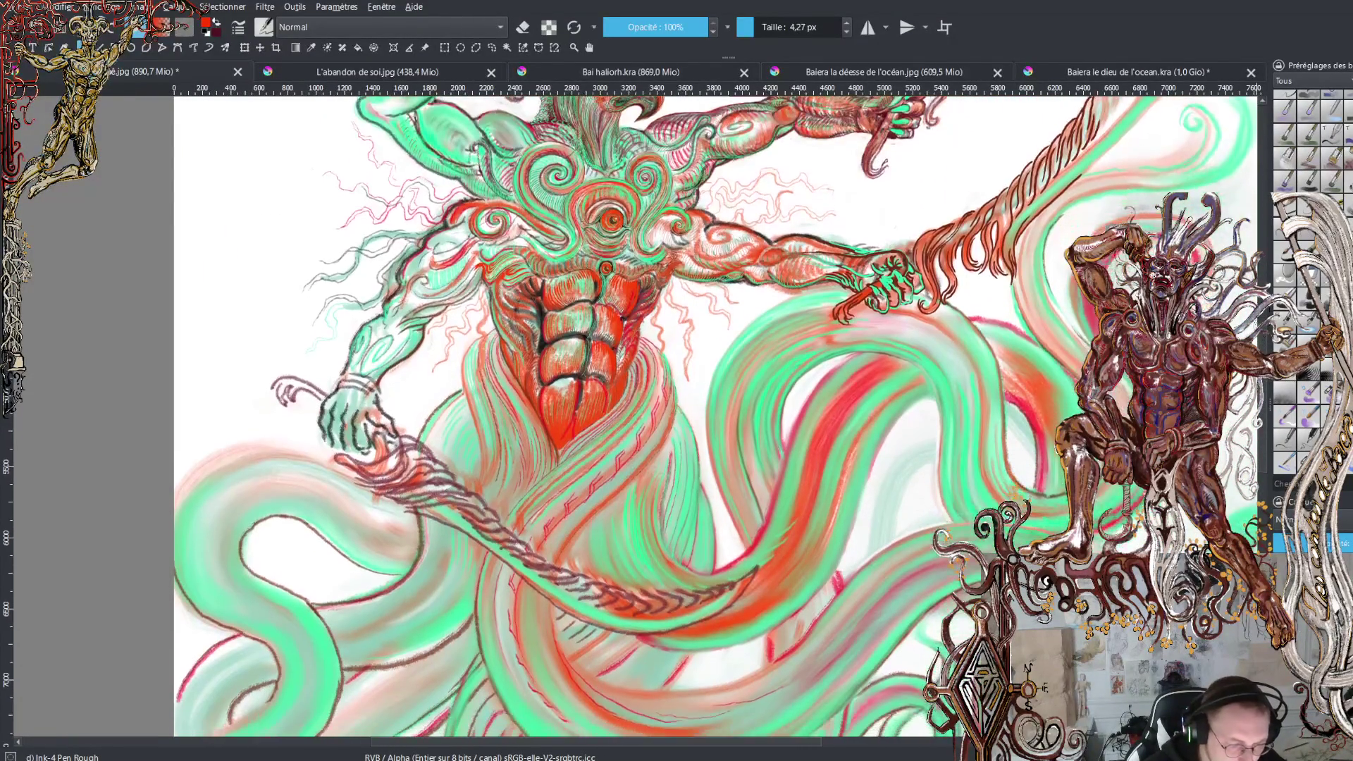
{"action": "scroll", "coordinate": [719, 413], "scroll_direction": "down", "scroll_amount": 2}
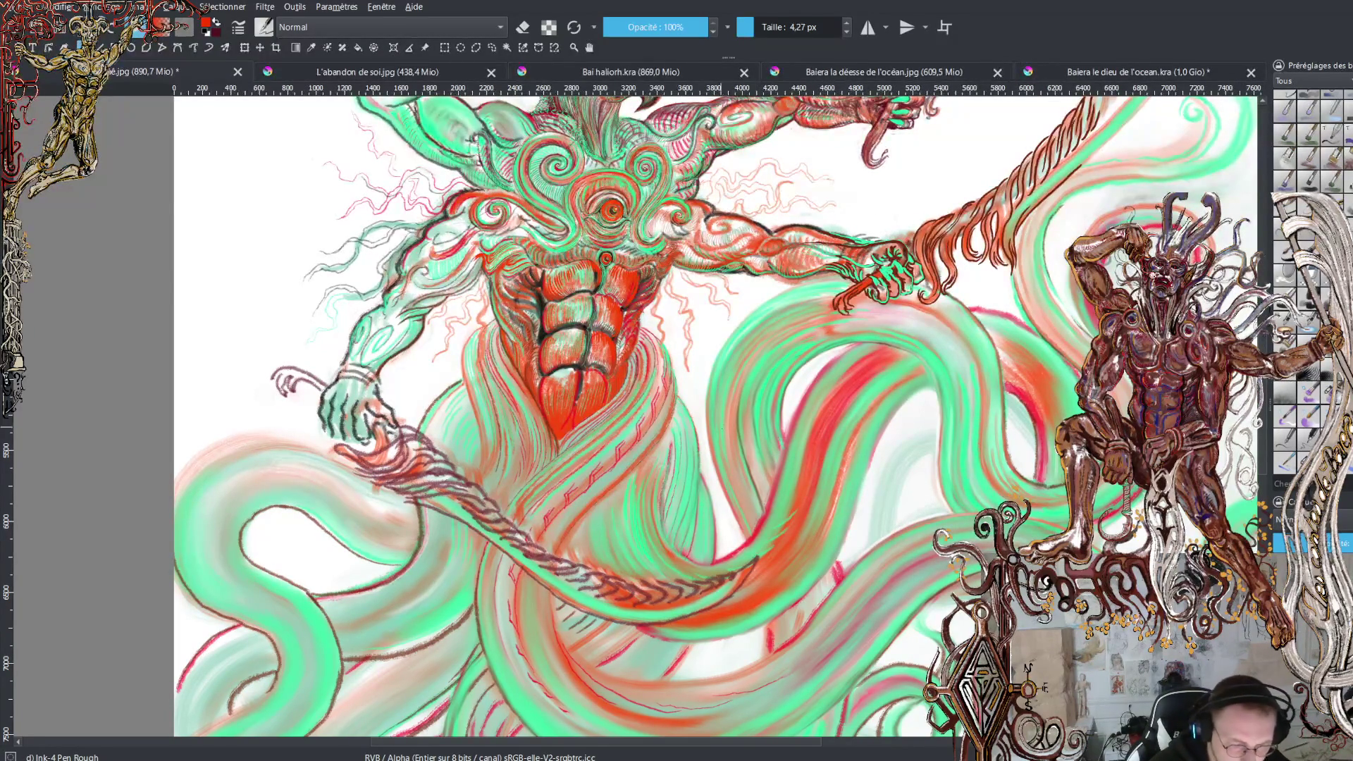
{"action": "scroll", "coordinate": [687, 396], "scroll_direction": "up", "scroll_amount": 1}
{"action": "scroll", "coordinate": [688, 397], "scroll_direction": "up", "scroll_amount": 1}
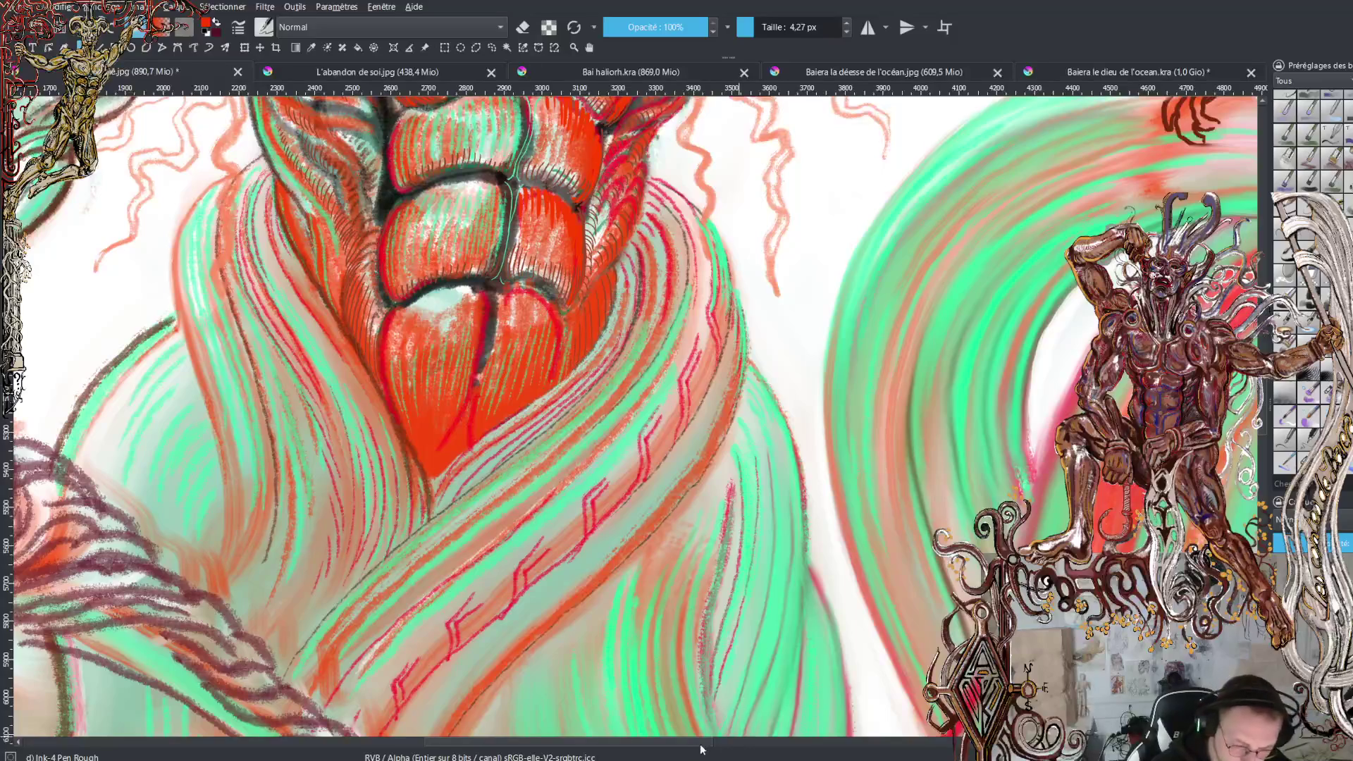
{"action": "scroll", "coordinate": [634, 412], "scroll_direction": "left", "scroll_amount": 2}
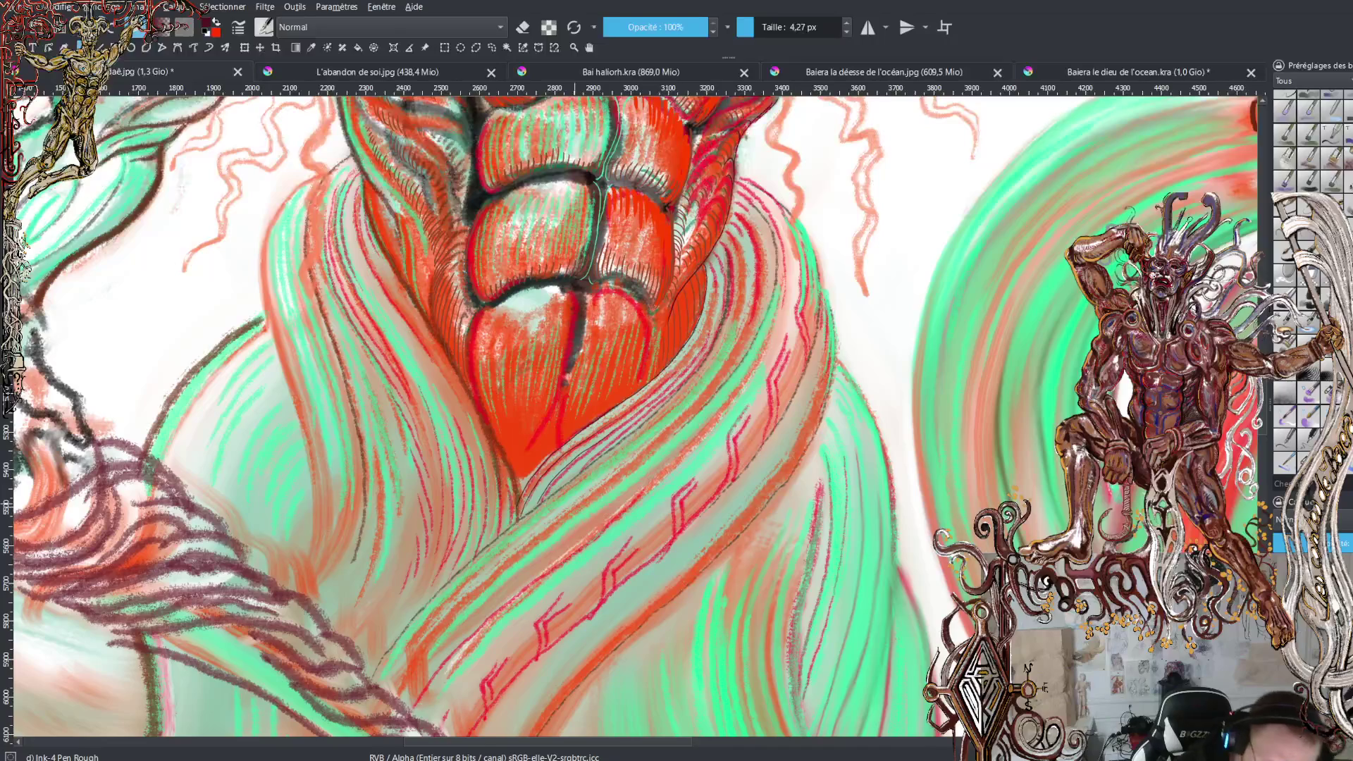
Enlarge the brush to 7,53 px and ink red and dark lines along the zigzag robe strands
{"action": "left_click", "coordinate": [757, 27]}
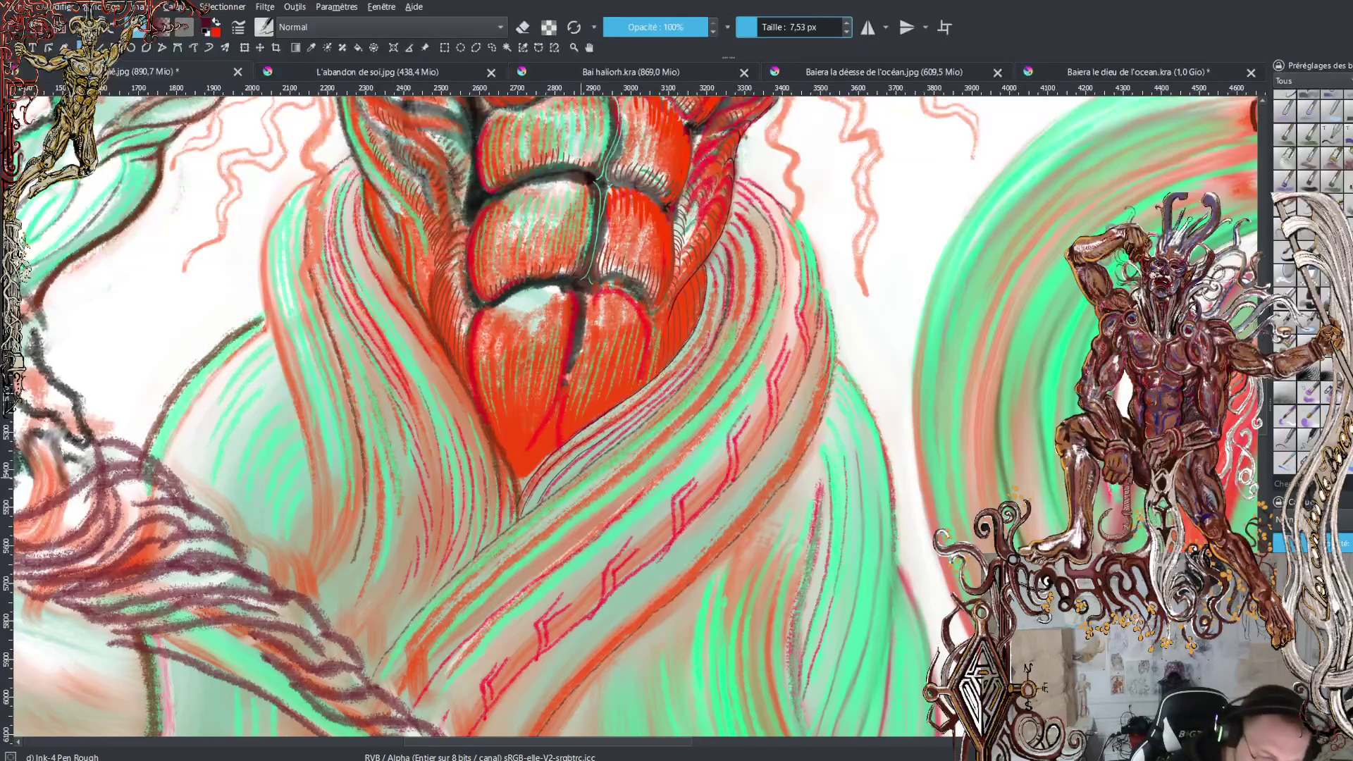
{"action": "left_click_drag", "start_coordinate": [820, 484], "coordinate": [806, 634]}
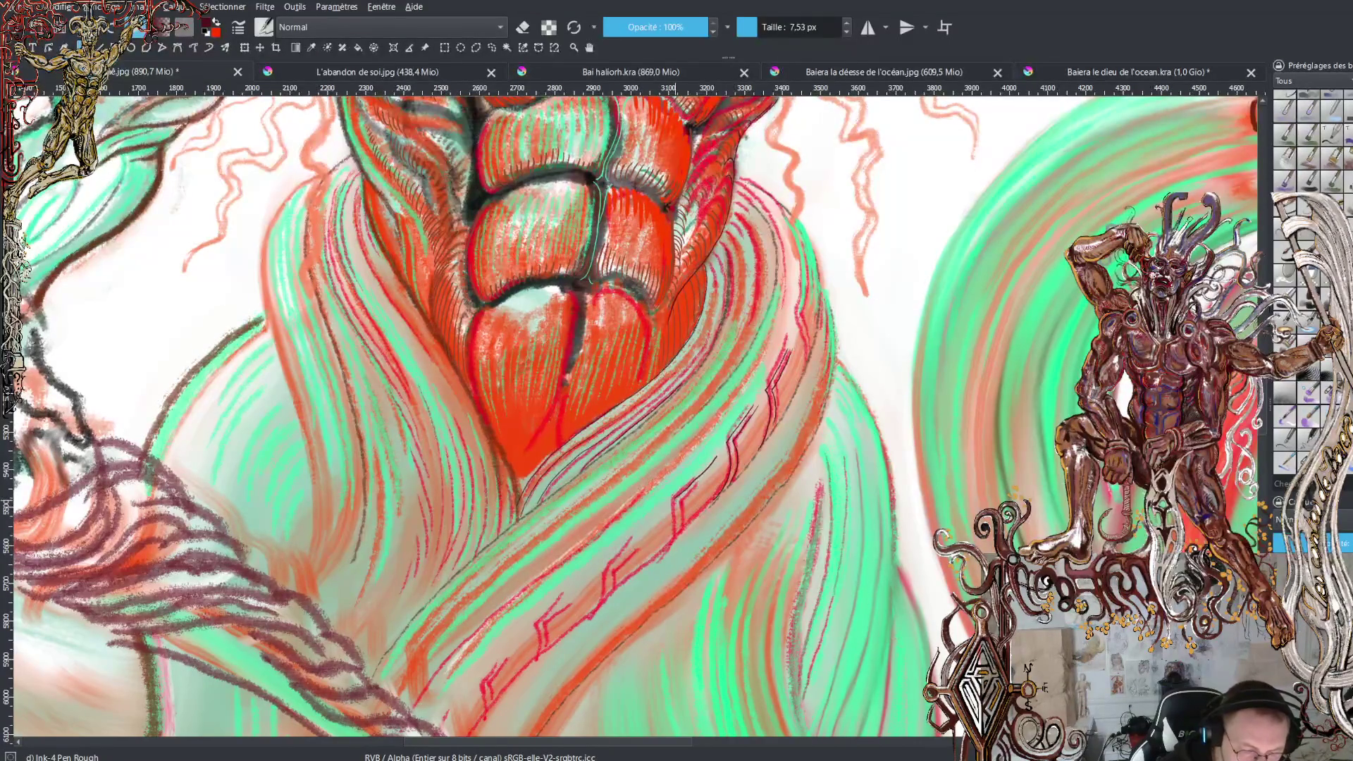
{"action": "left_click_drag", "start_coordinate": [677, 493], "coordinate": [670, 538]}
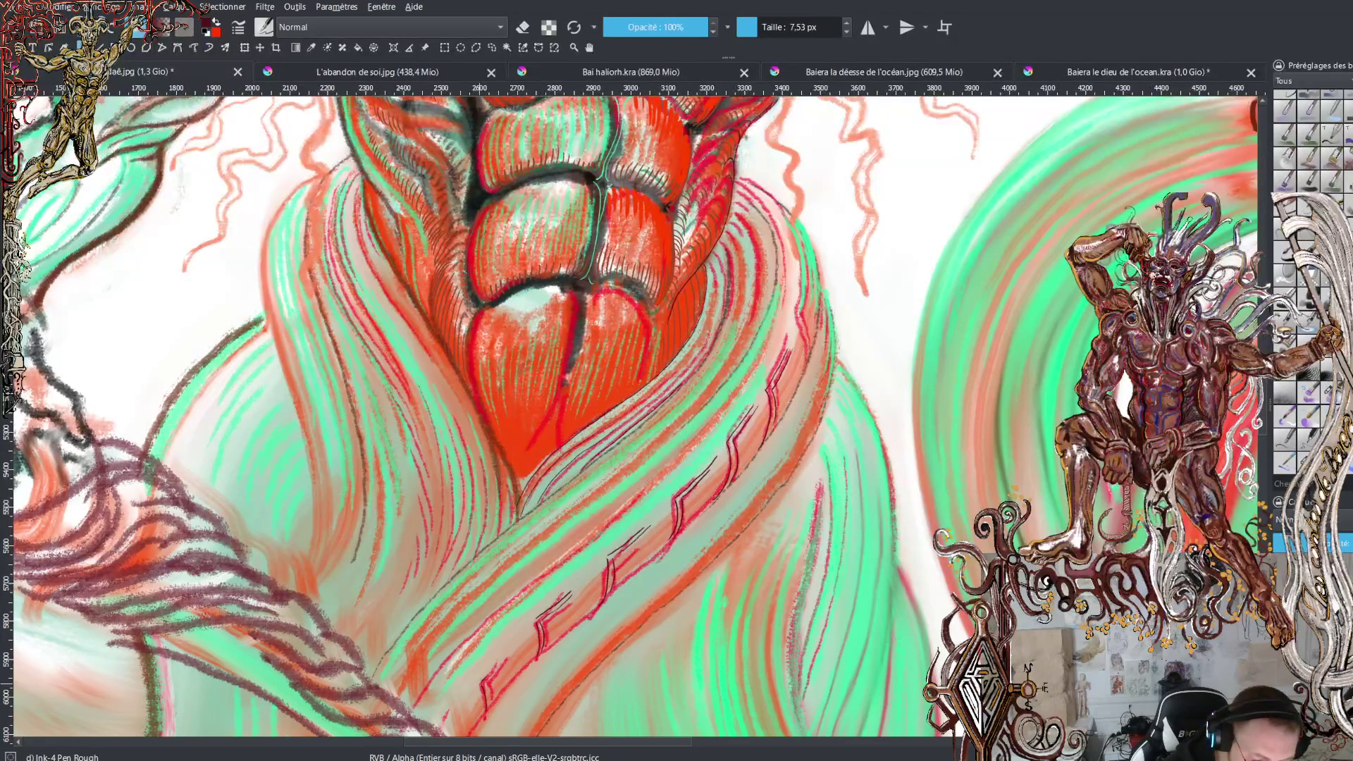
{"action": "left_click_drag", "start_coordinate": [491, 678], "coordinate": [503, 659]}
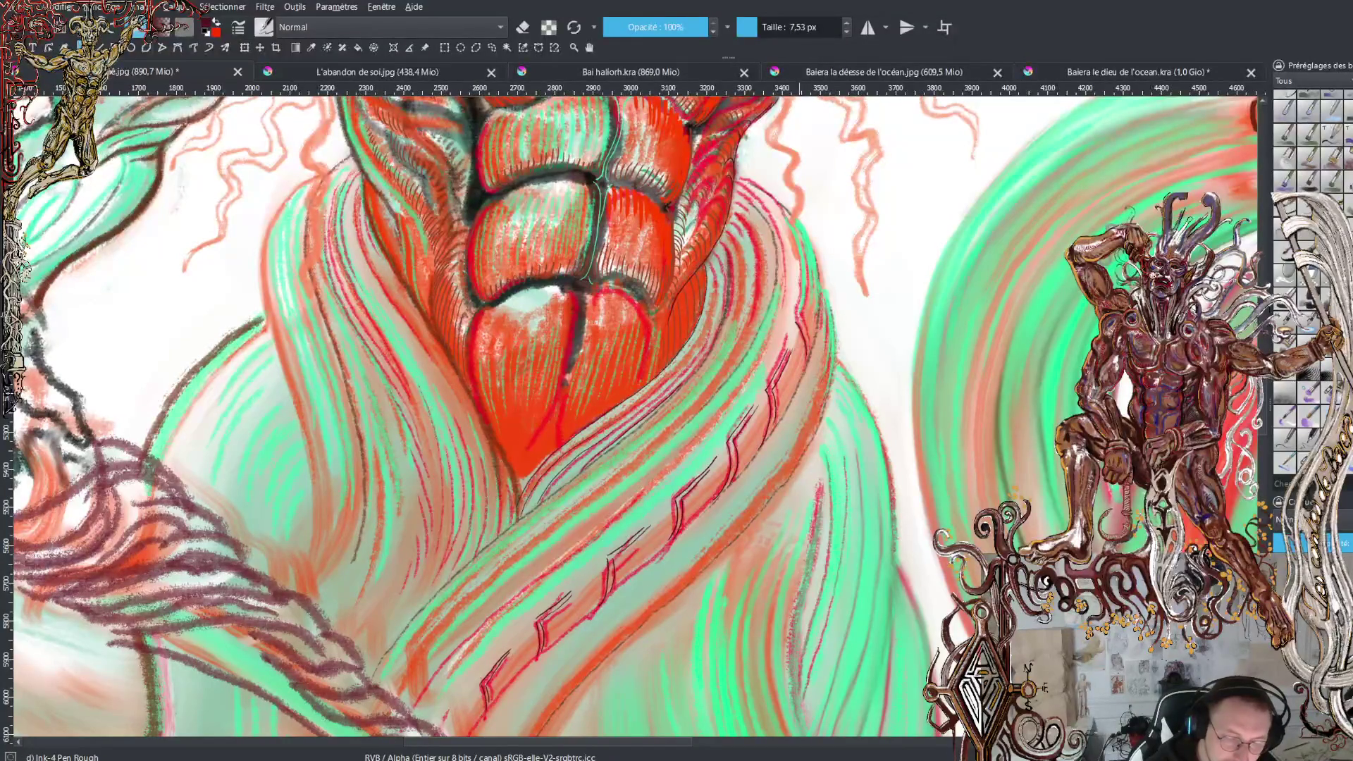
{"action": "left_click_drag", "start_coordinate": [811, 339], "coordinate": [805, 358]}
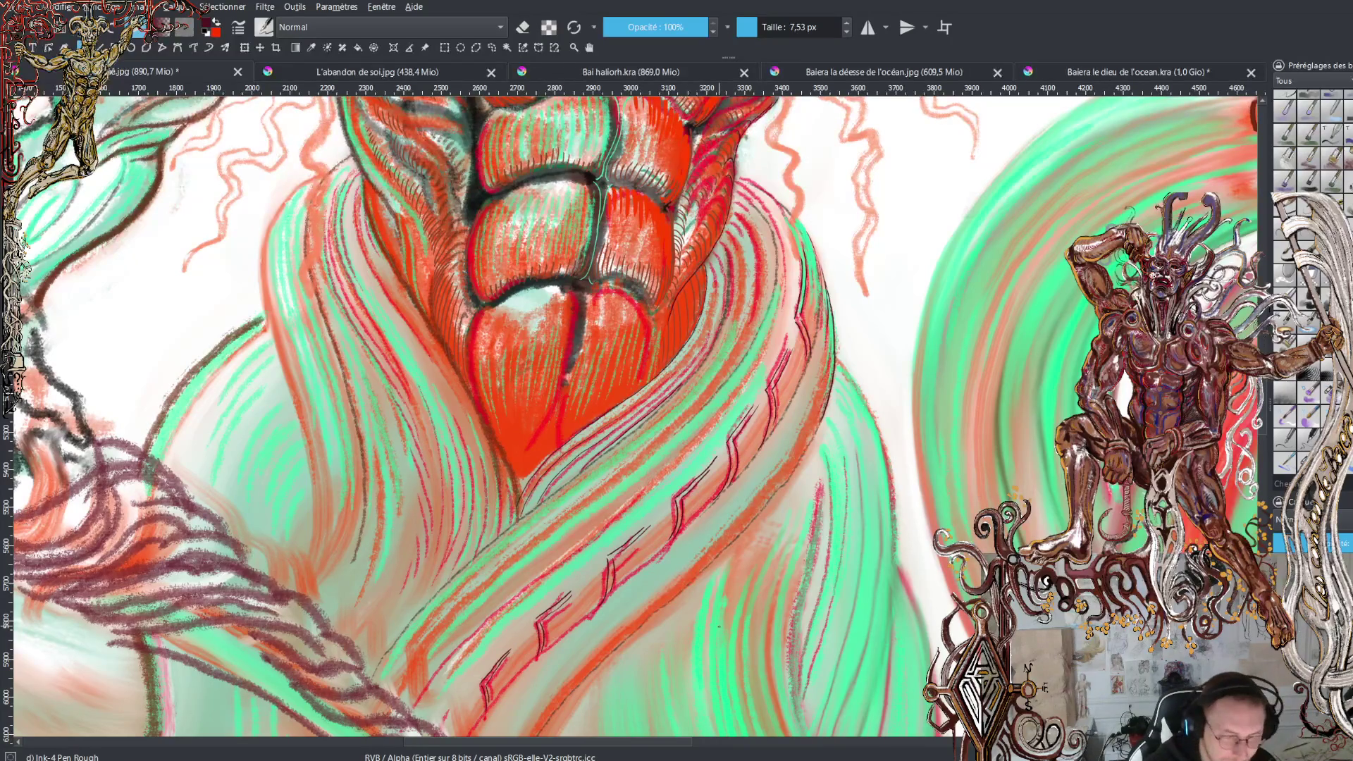
Zoom out to check the whole figure, then zoom back in on the torso
{"action": "key", "text": "minus"}
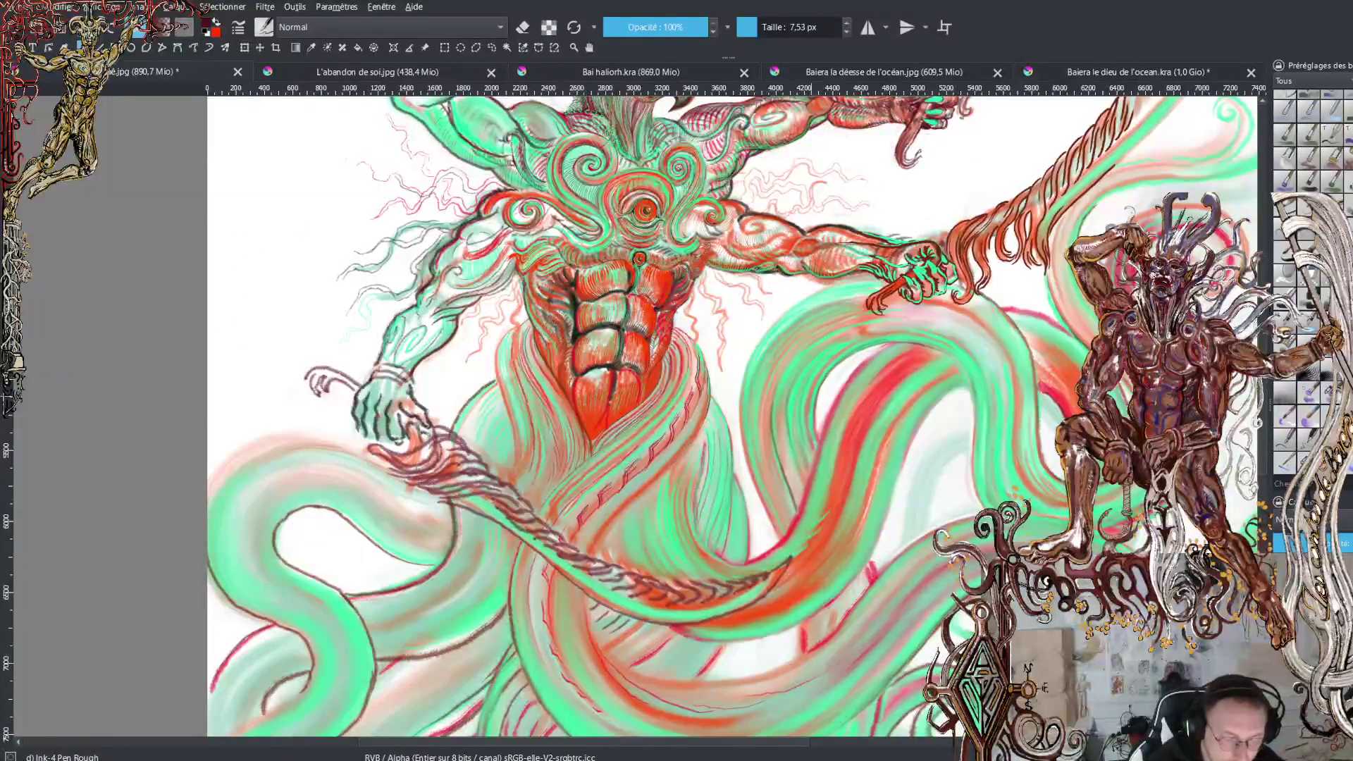
{"action": "key", "text": "plus"}
{"action": "key", "text": "plus"}
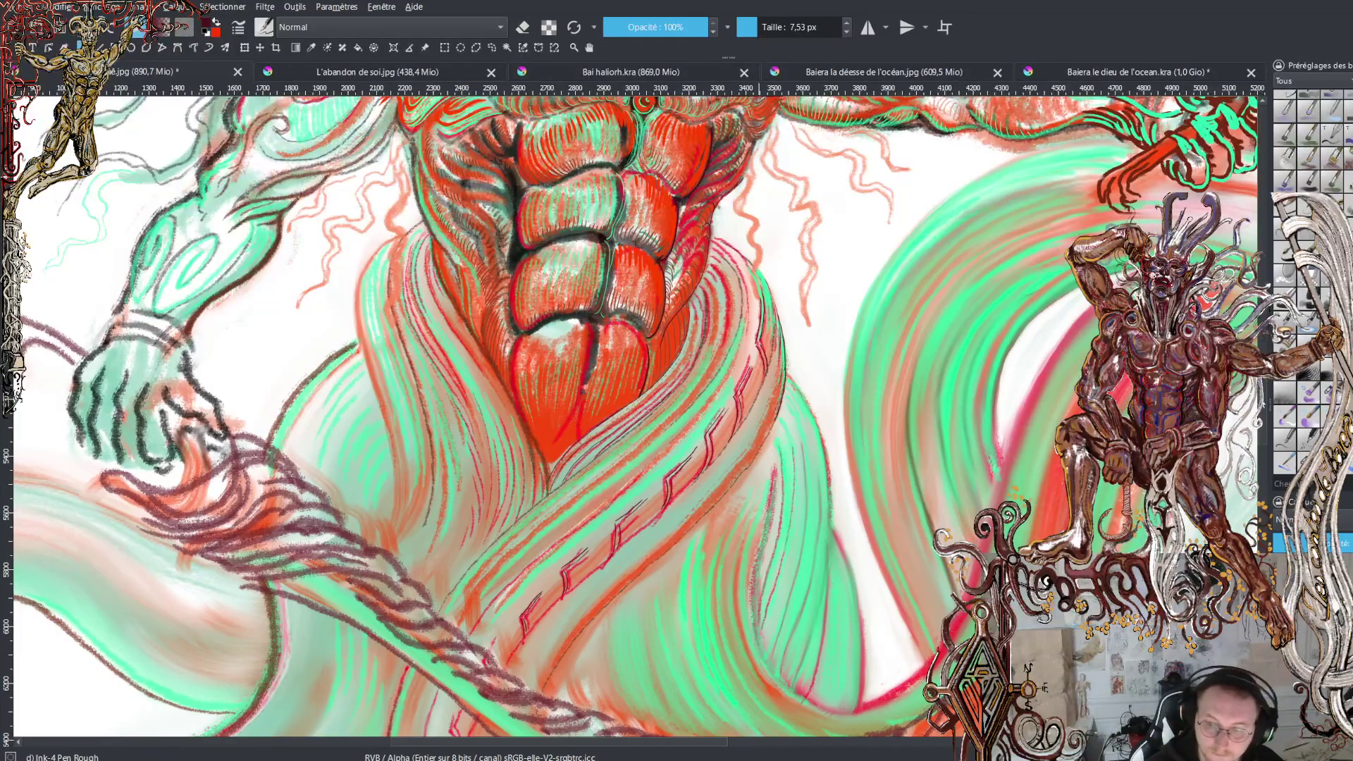
{"action": "scroll", "coordinate": [634, 423], "scroll_direction": "up", "scroll_amount": 1}
{"action": "scroll", "coordinate": [634, 424], "scroll_direction": "up", "scroll_amount": 2}
{"action": "scroll", "coordinate": [634, 423], "scroll_direction": "up", "scroll_amount": 2}
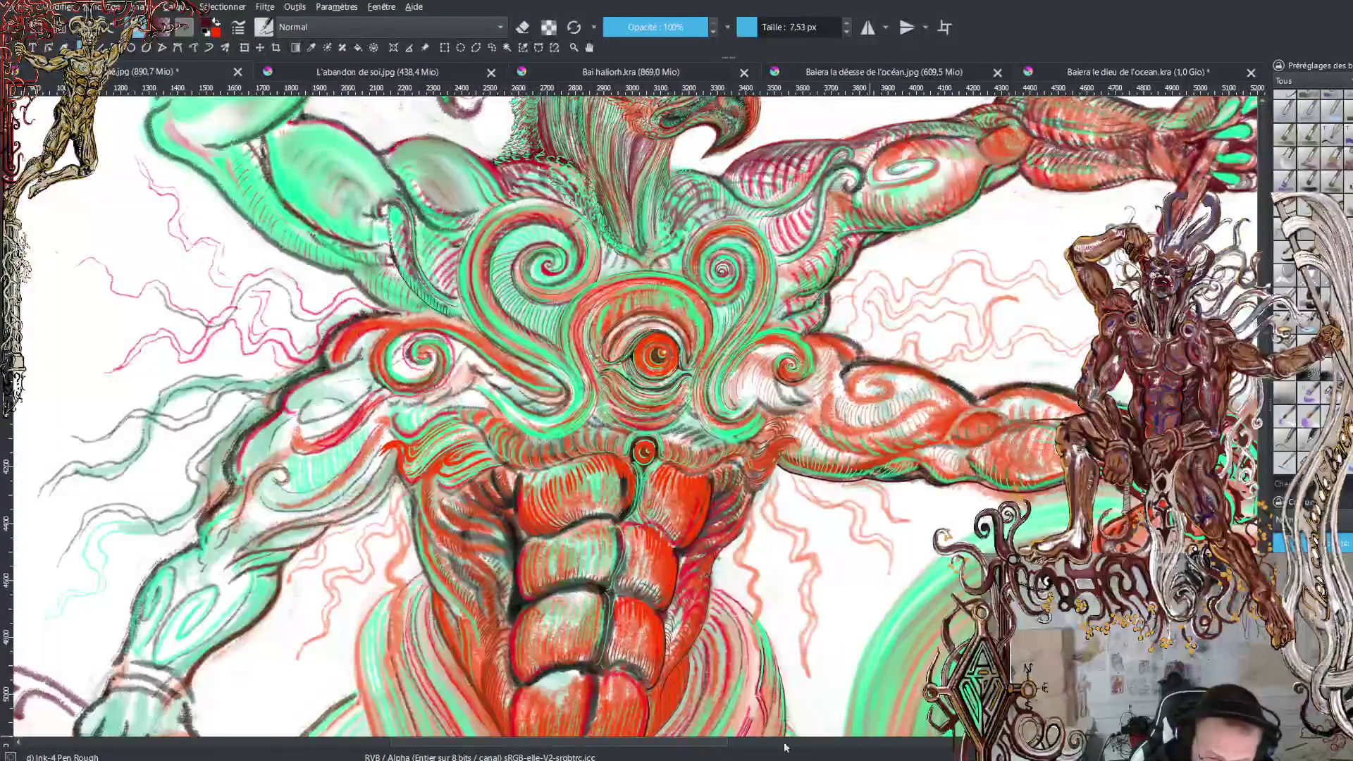
{"action": "scroll", "coordinate": [794, 750], "scroll_direction": "right", "scroll_amount": 5}
{"action": "scroll", "coordinate": [795, 751], "scroll_direction": "right", "scroll_amount": 2}
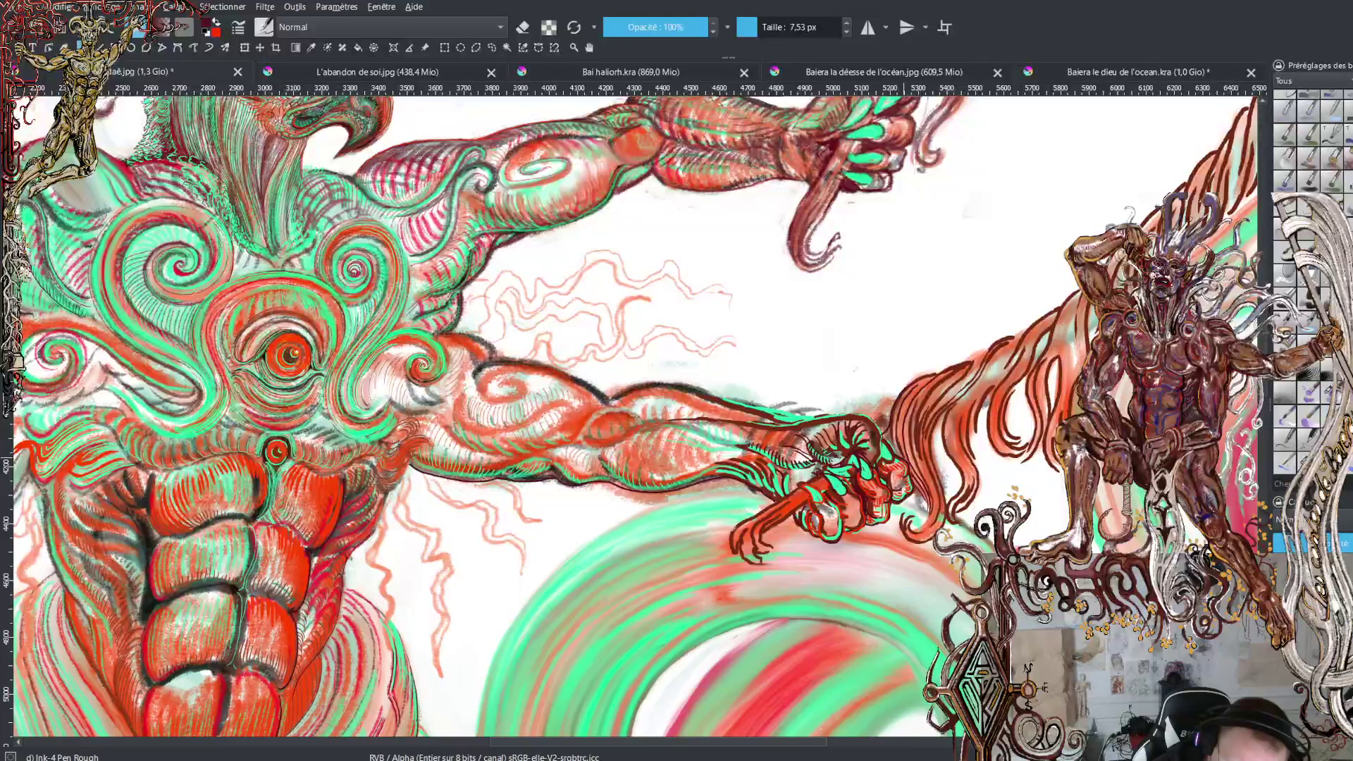
Darken the reaching arm's outline and add dark strokes to the lines and hair above it
{"action": "left_click_drag", "start_coordinate": [752, 482], "coordinate": [776, 465]}
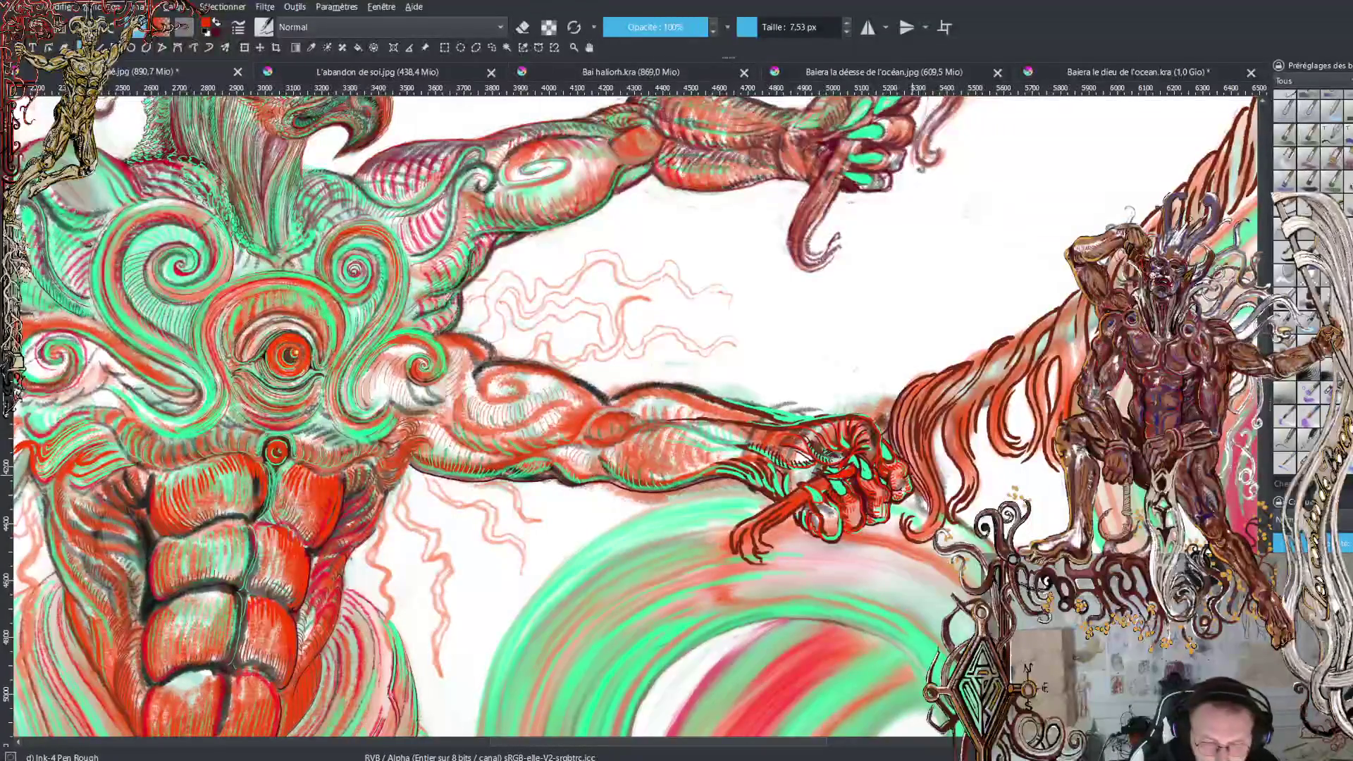
{"action": "scroll", "coordinate": [655, 424], "scroll_direction": "down", "scroll_amount": 3}
{"action": "scroll", "coordinate": [656, 424], "scroll_direction": "up", "scroll_amount": 4}
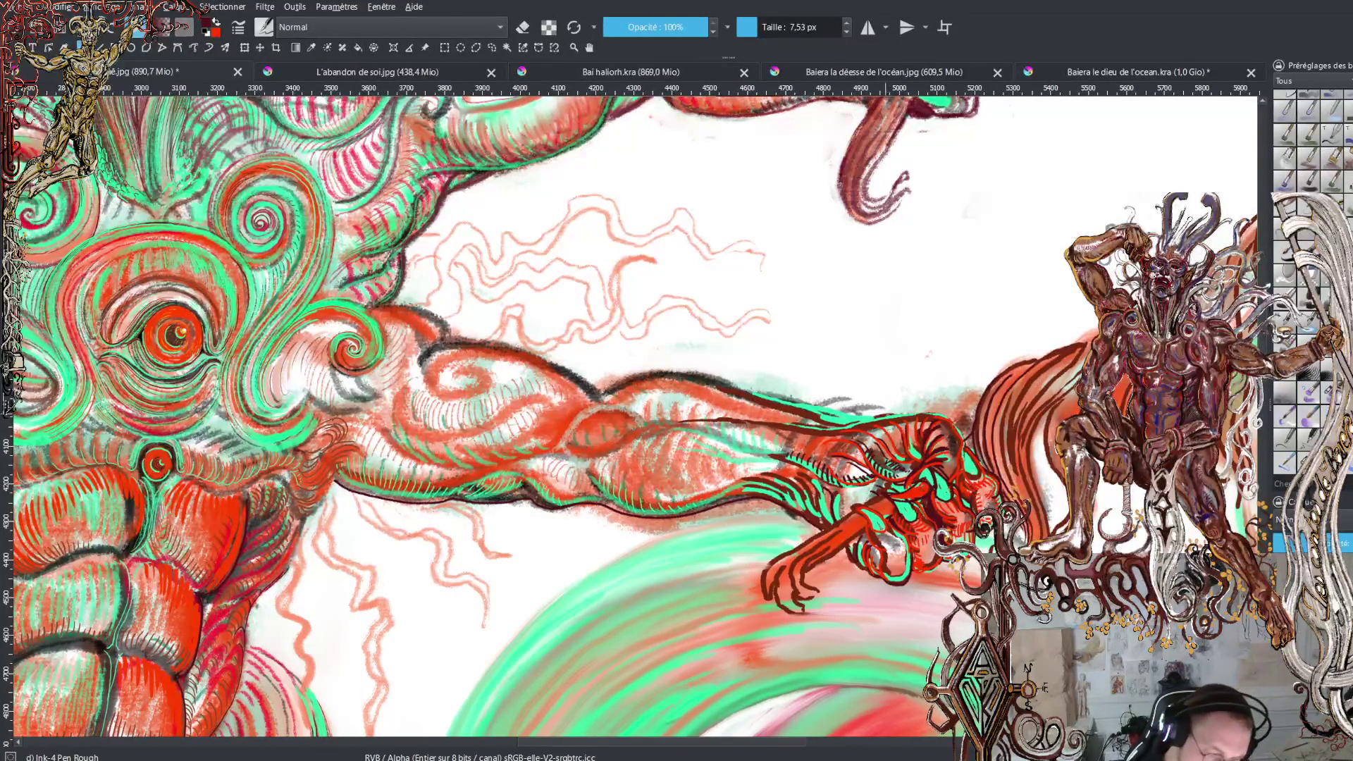
{"action": "mouse_move", "coordinate": [856, 412]}
{"action": "left_mouse_down"}
{"action": "mouse_move", "coordinate": [660, 370]}
{"action": "mouse_move", "coordinate": [586, 389]}
{"action": "mouse_move", "coordinate": [463, 337]}
{"action": "left_mouse_up"}
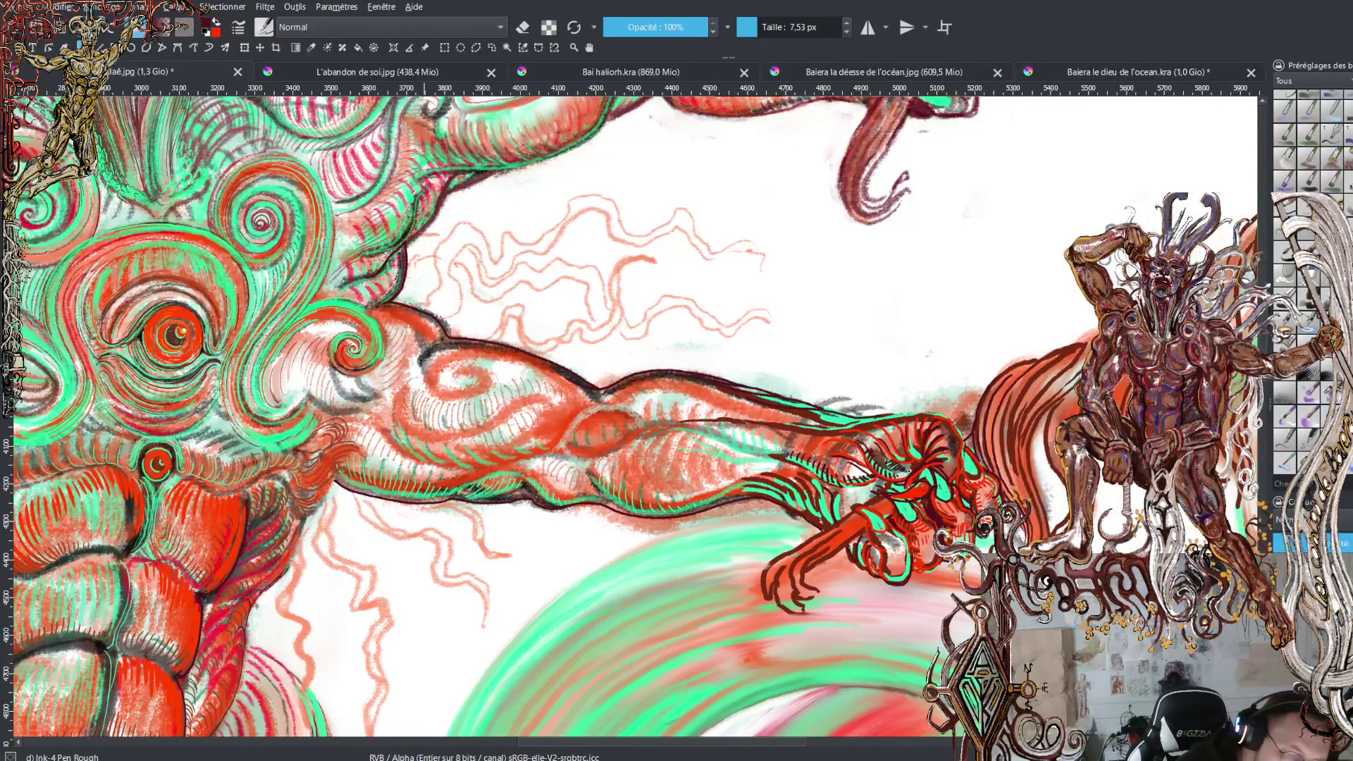
{"action": "left_click_drag", "start_coordinate": [417, 224], "coordinate": [405, 242]}
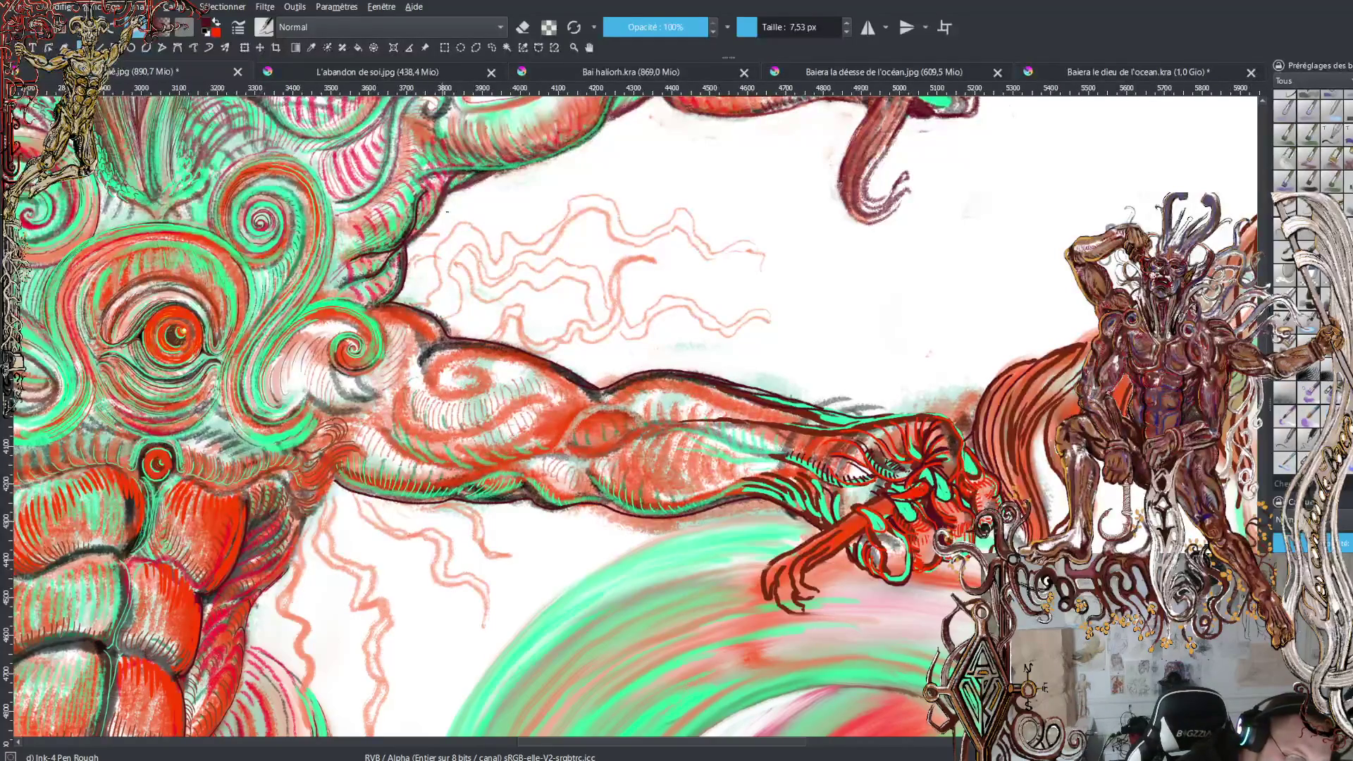
{"action": "mouse_move", "coordinate": [445, 193]}
{"action": "left_mouse_down"}
{"action": "mouse_move", "coordinate": [424, 234]}
{"action": "mouse_move", "coordinate": [472, 187]}
{"action": "left_mouse_up"}
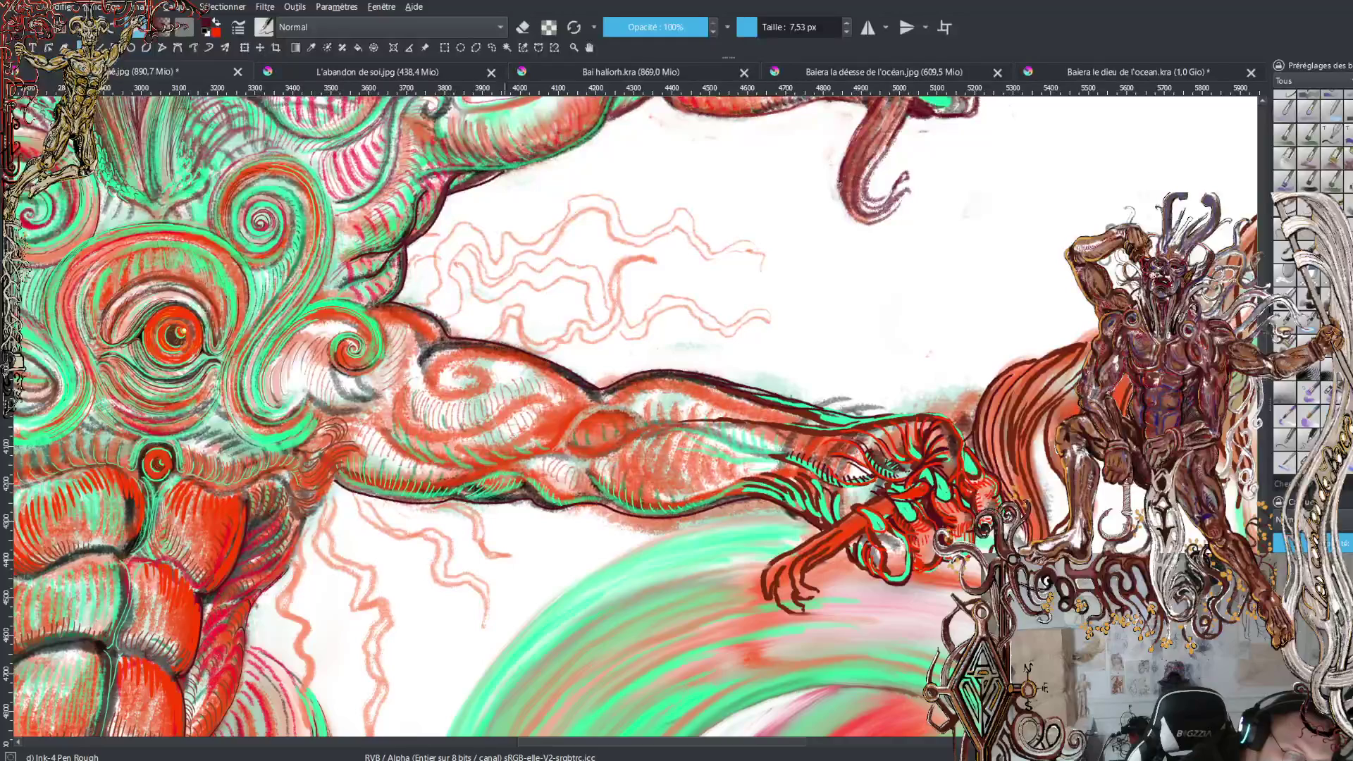
{"action": "left_click_drag", "start_coordinate": [432, 176], "coordinate": [580, 144]}
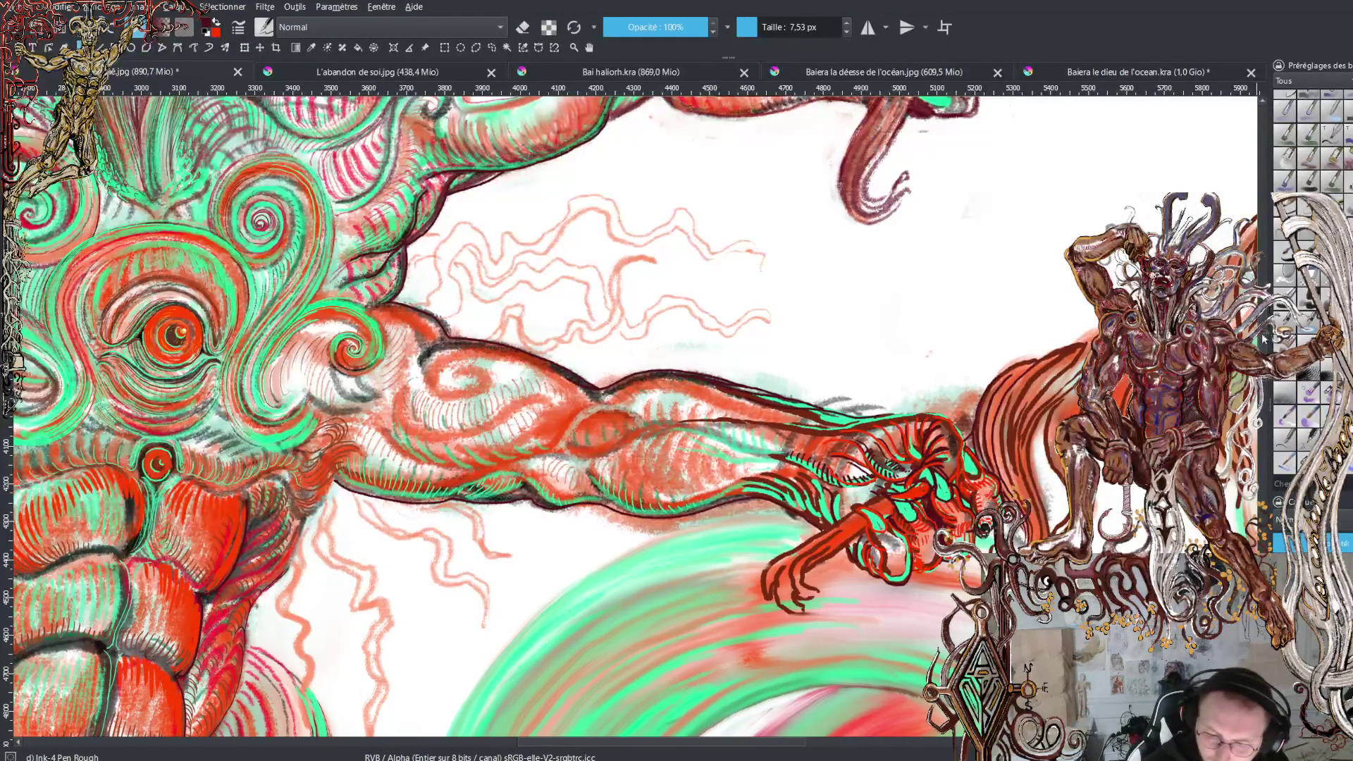
{"action": "scroll", "coordinate": [634, 424], "scroll_direction": "up", "scroll_amount": 3}
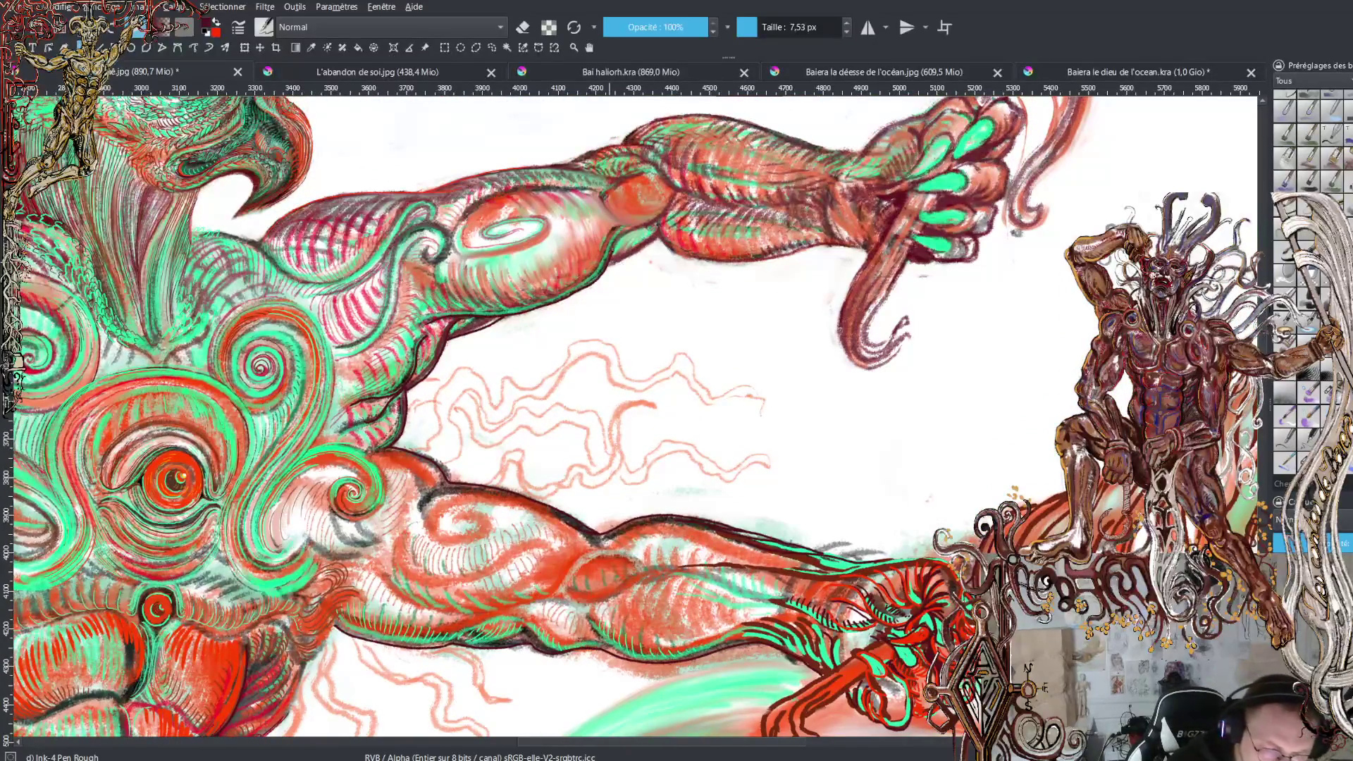
Ink short dark contour strokes on the upper arm's forearm and near its wrist
{"action": "left_click_drag", "start_coordinate": [613, 262], "coordinate": [685, 201]}
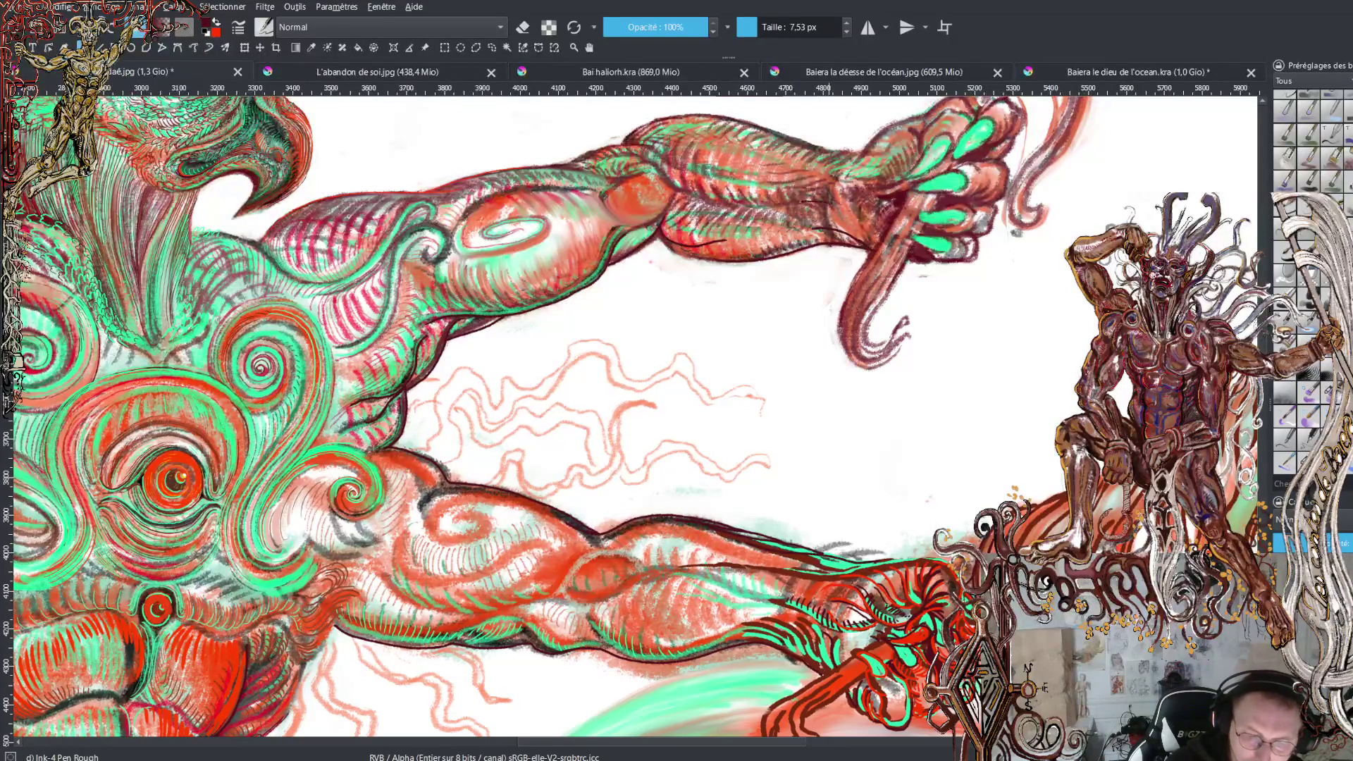
{"action": "left_click_drag", "start_coordinate": [831, 189], "coordinate": [791, 194]}
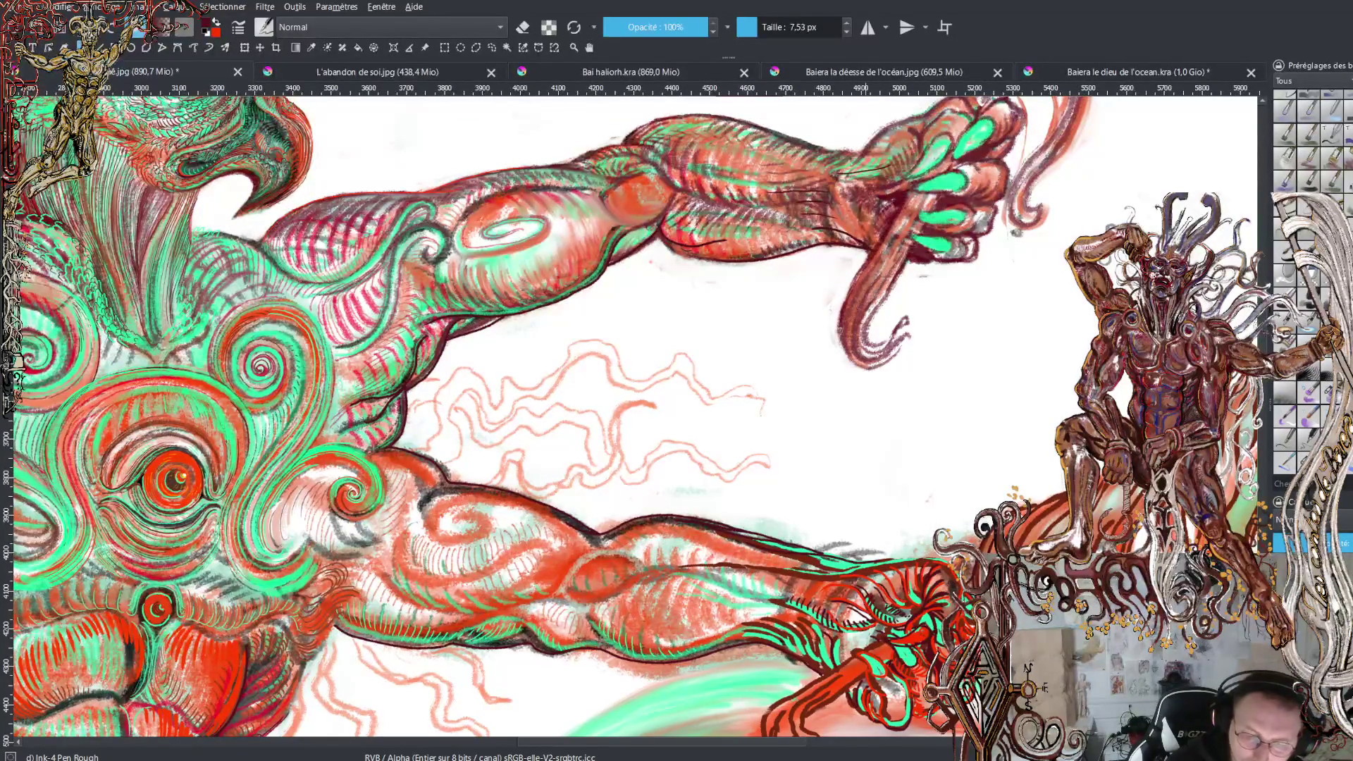
{"action": "mouse_move", "coordinate": [859, 166]}
{"action": "left_mouse_down"}
{"action": "mouse_move", "coordinate": [879, 158]}
{"action": "mouse_move", "coordinate": [824, 161]}
{"action": "left_mouse_up"}
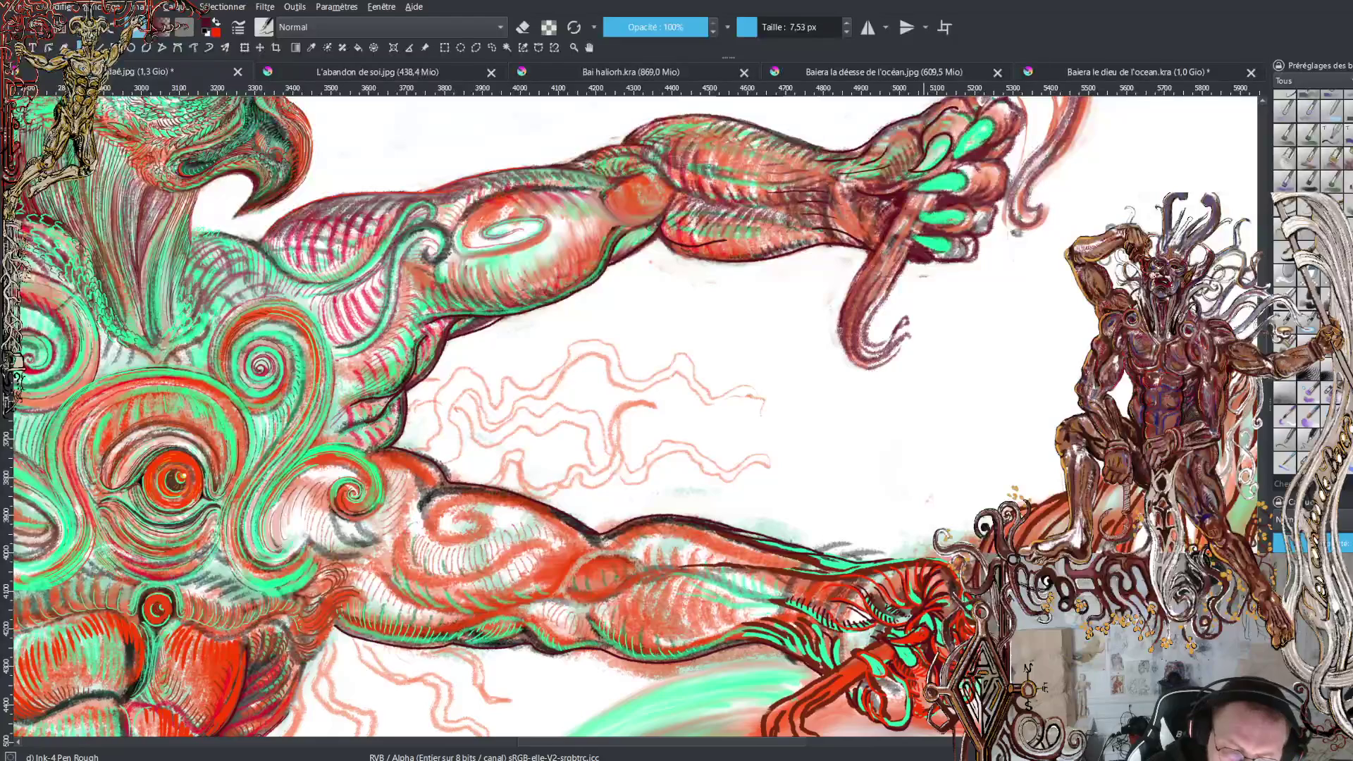
{"action": "scroll", "coordinate": [634, 423], "scroll_direction": "up", "scroll_amount": 3}
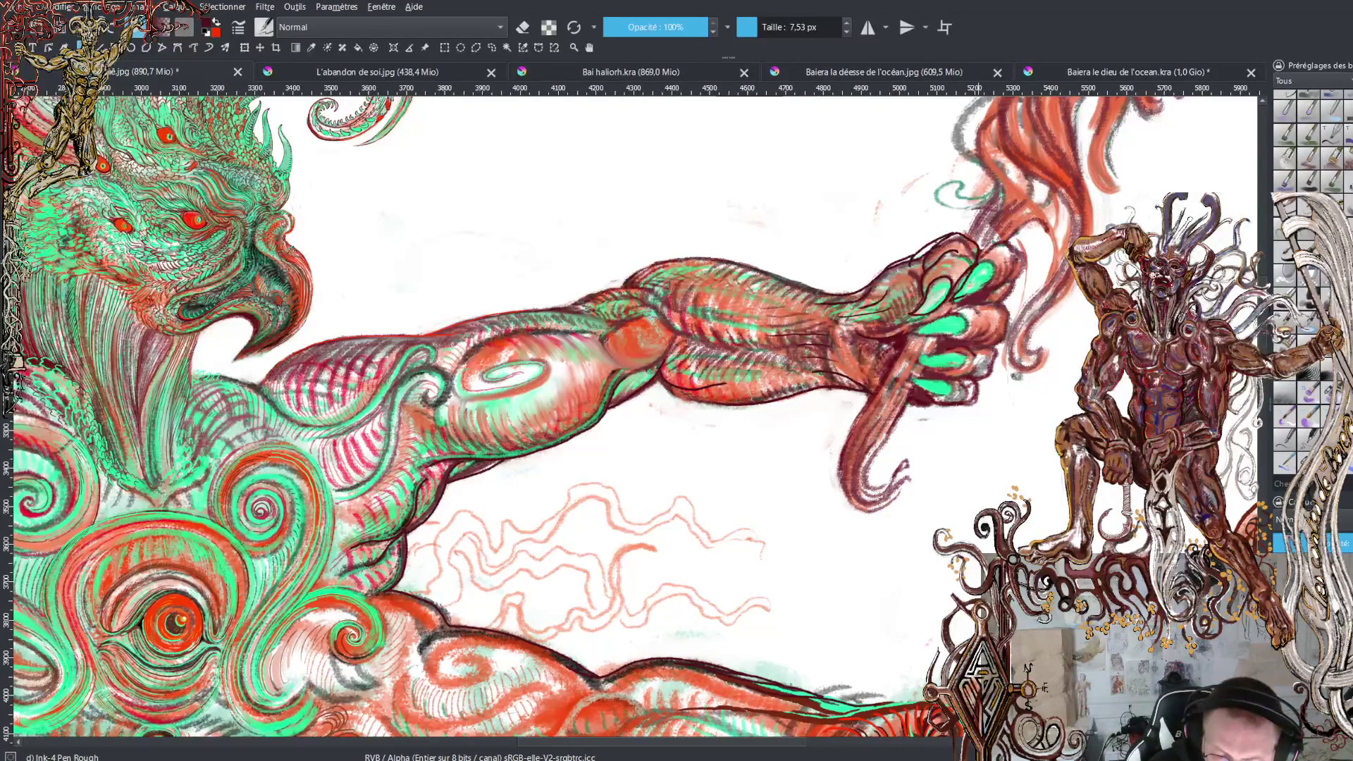
Sample the dark red ink from several spots beside the green reaching hand
{"action": "left_click", "coordinate": [984, 296], "text": "ctrl"}
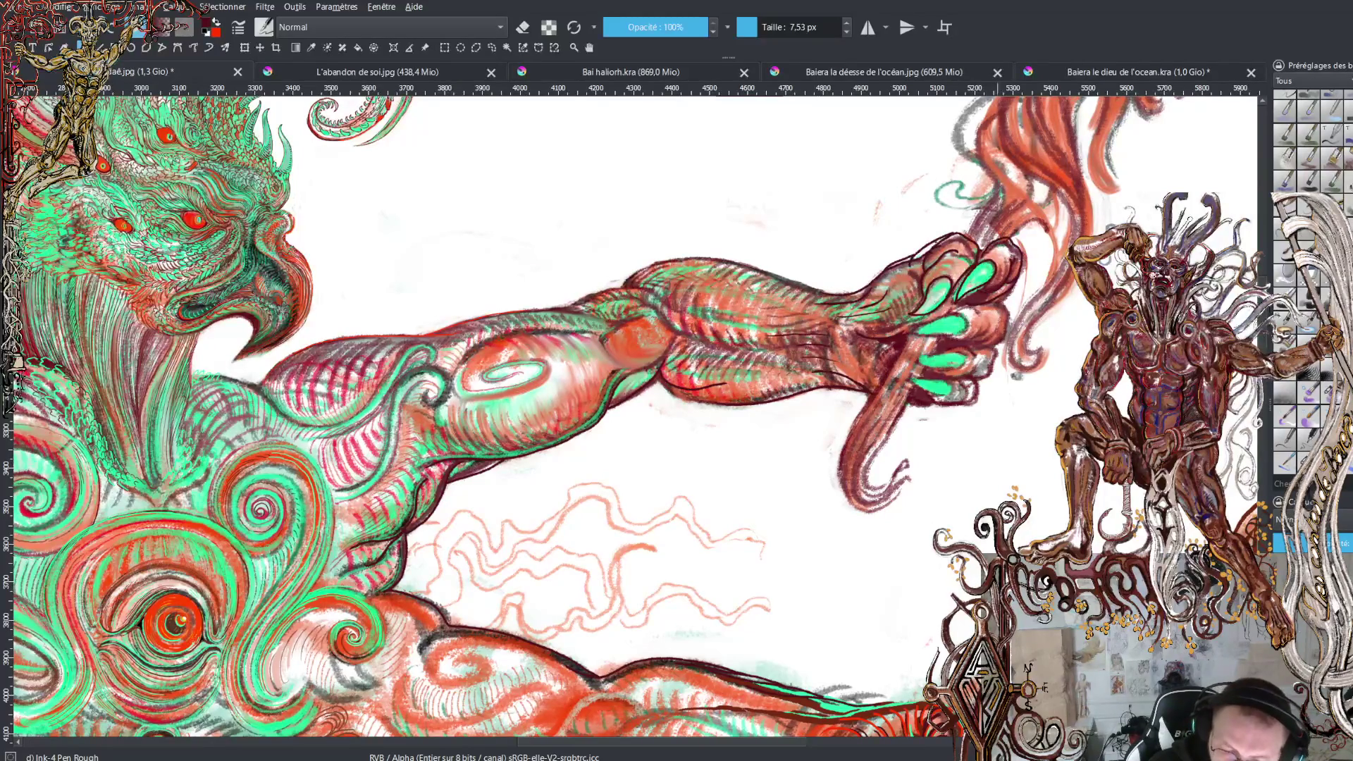
{"action": "left_click", "coordinate": [1009, 292], "text": "ctrl"}
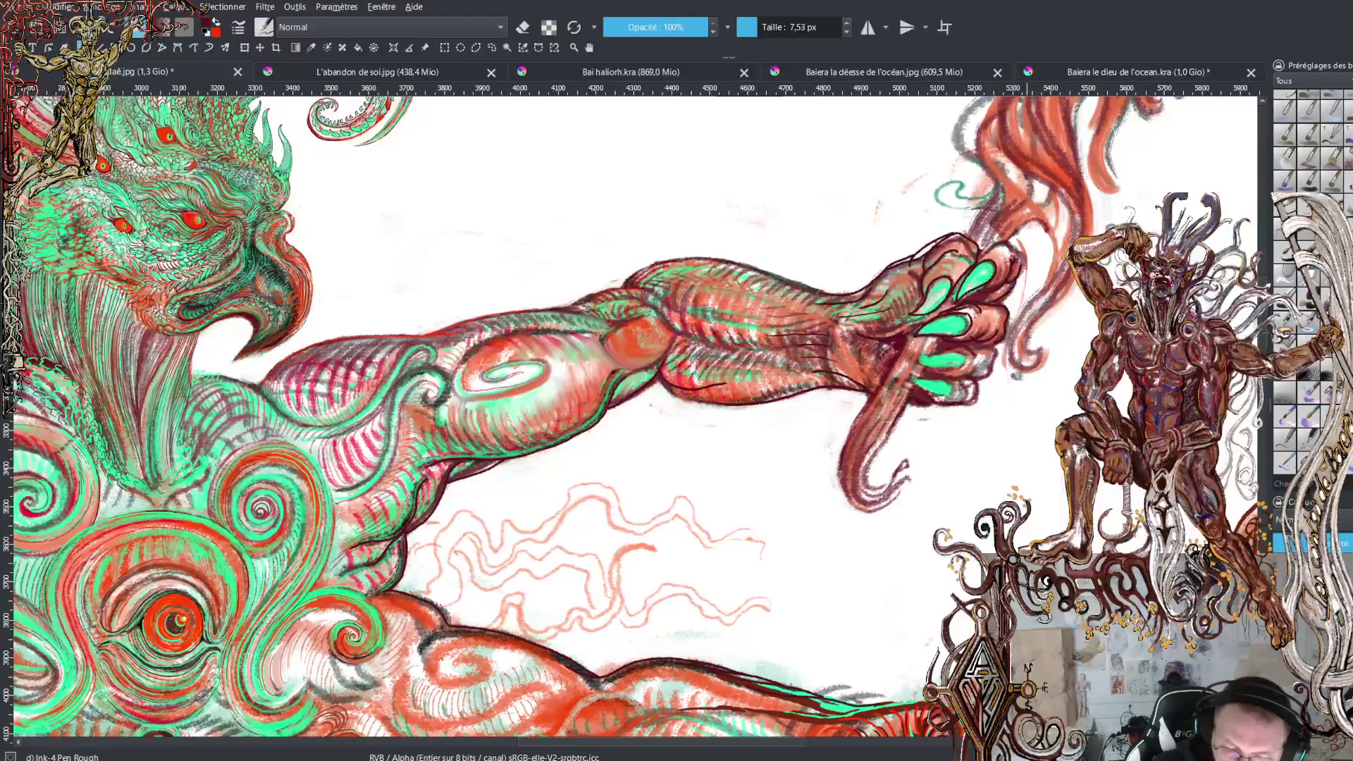
{"action": "left_click", "coordinate": [1009, 301], "text": "ctrl"}
{"action": "left_click", "coordinate": [1011, 301], "text": "ctrl"}
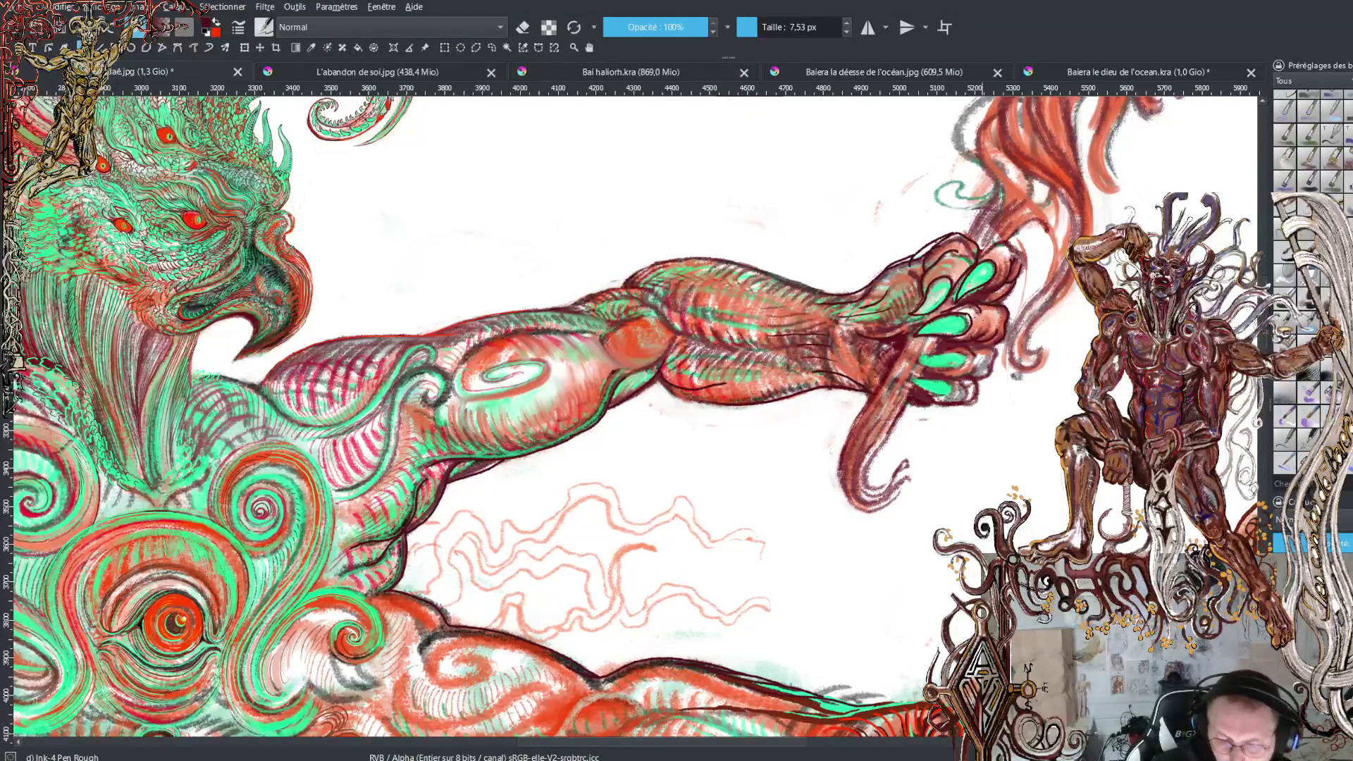
{"action": "left_click", "coordinate": [992, 306], "text": "ctrl"}
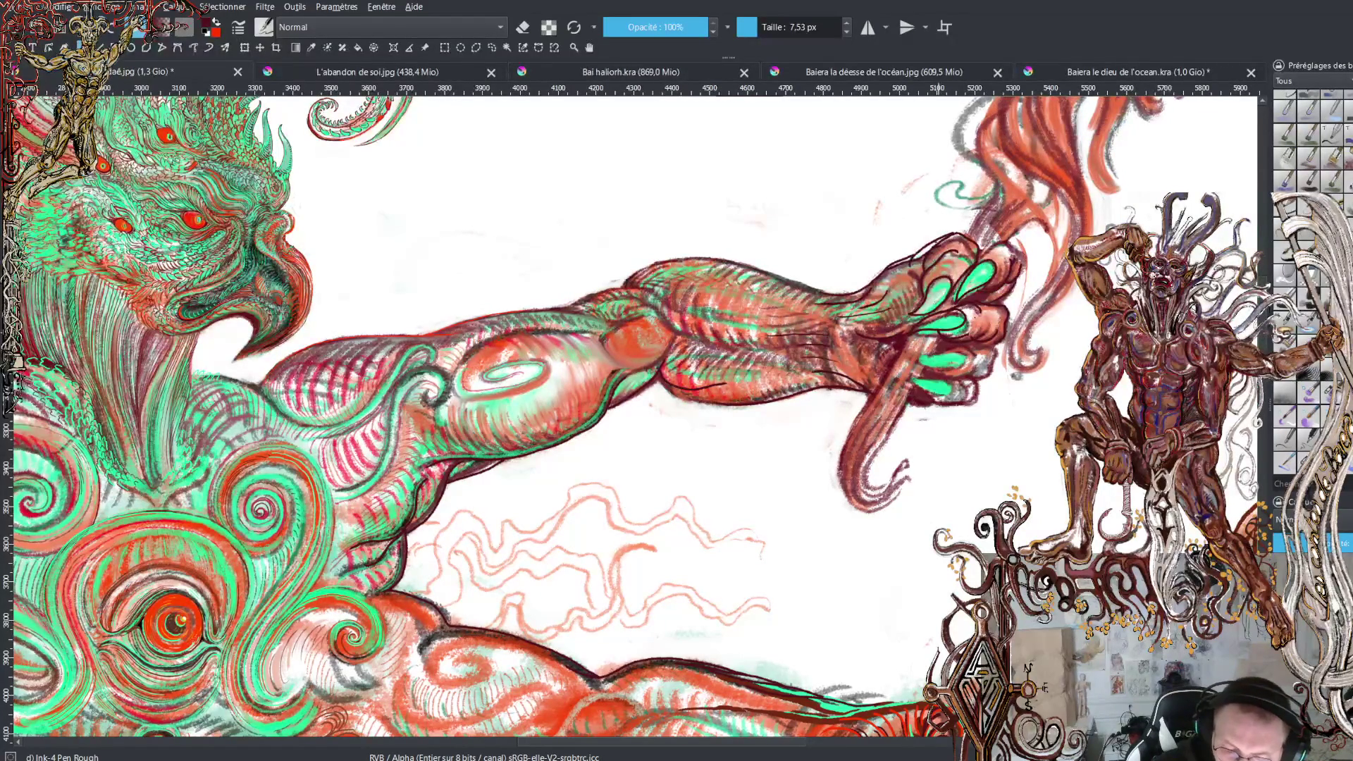
{"action": "left_click", "coordinate": [978, 333], "text": "ctrl"}
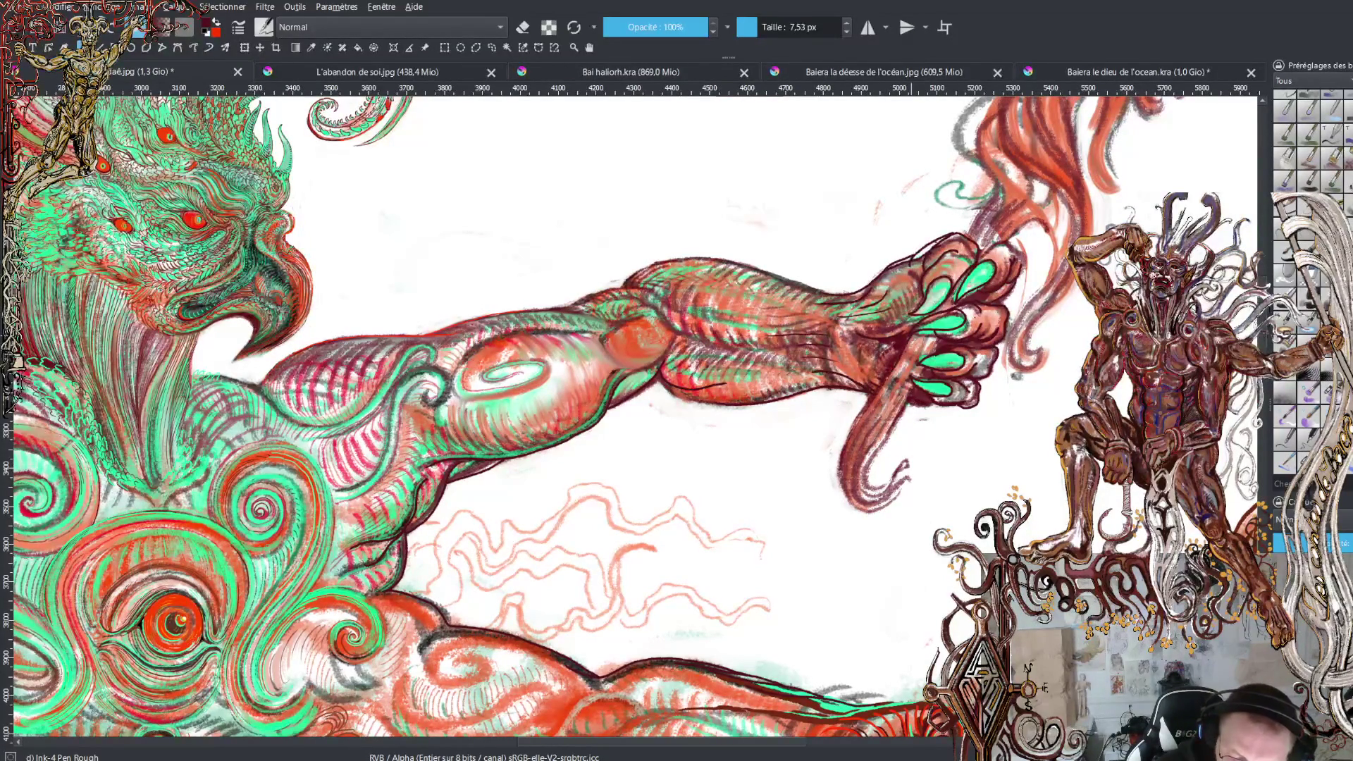
Darken the hanging finger's left edge and ink the flame's edges beside the hand, then sample the dark maroon
{"action": "mouse_move", "coordinate": [865, 406]}
{"action": "left_mouse_down"}
{"action": "mouse_move", "coordinate": [842, 494]}
{"action": "mouse_move", "coordinate": [901, 487]}
{"action": "mouse_move", "coordinate": [911, 461]}
{"action": "mouse_move", "coordinate": [891, 480]}
{"action": "mouse_move", "coordinate": [878, 449]}
{"action": "mouse_move", "coordinate": [928, 380]}
{"action": "left_mouse_up"}
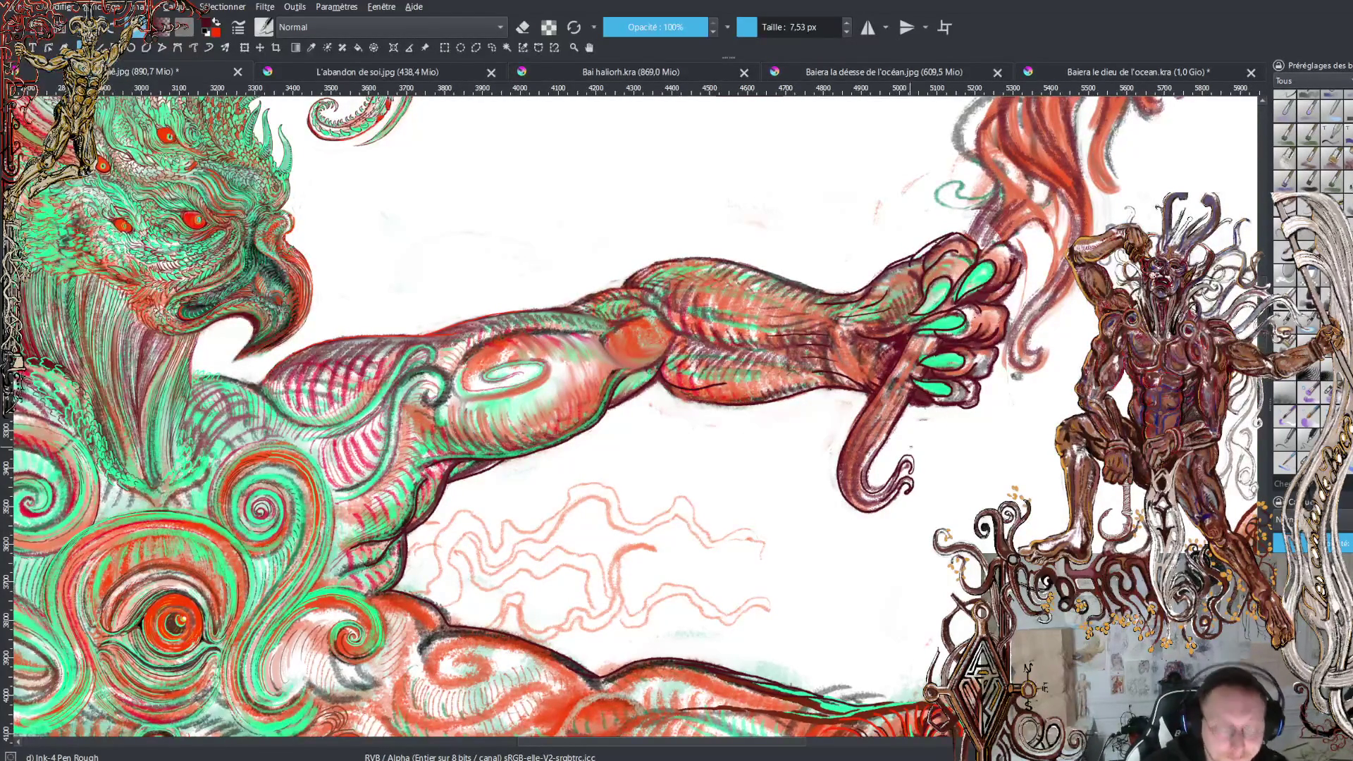
{"action": "mouse_move", "coordinate": [1055, 197]}
{"action": "left_mouse_down"}
{"action": "mouse_move", "coordinate": [1017, 368]}
{"action": "mouse_move", "coordinate": [1074, 280]}
{"action": "left_mouse_up"}
{"action": "left_click_drag", "start_coordinate": [1093, 210], "coordinate": [1093, 226]}
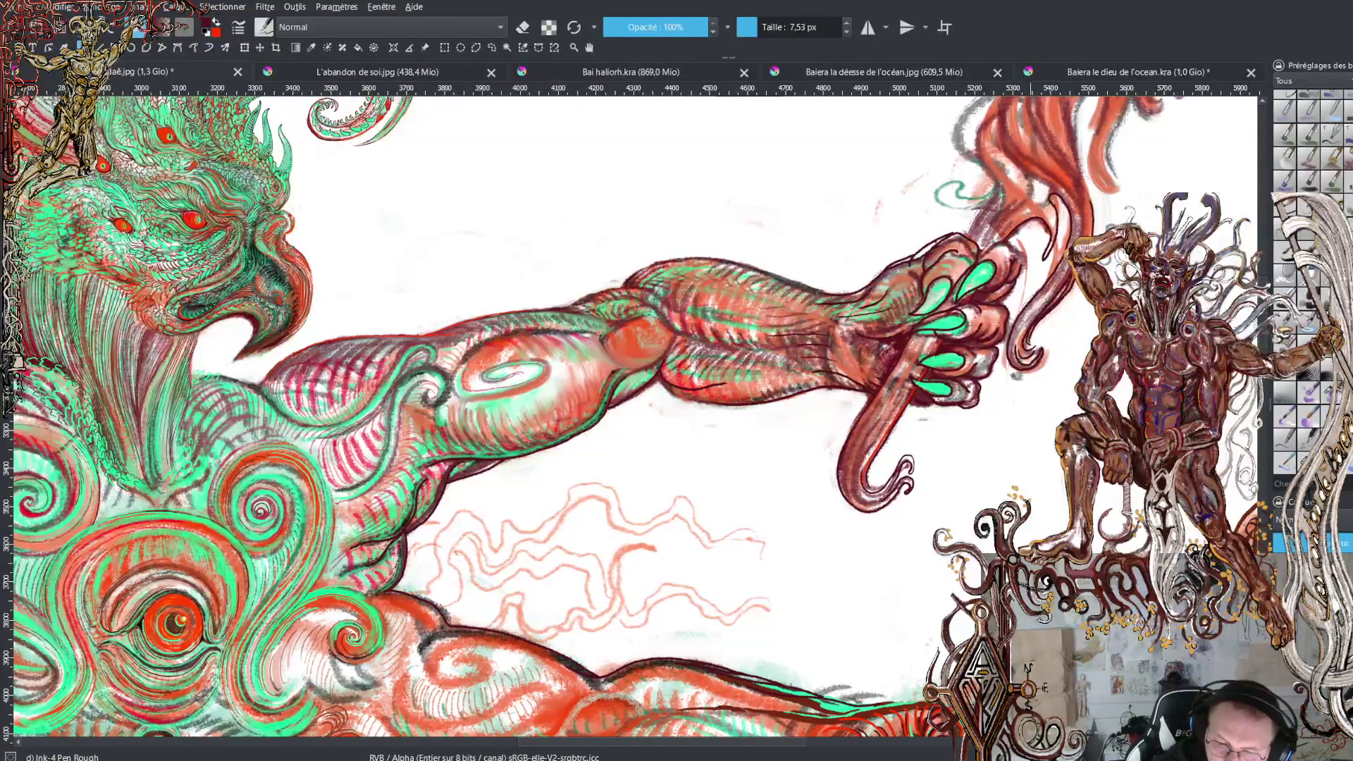
{"action": "left_click_drag", "start_coordinate": [1060, 144], "coordinate": [1070, 158]}
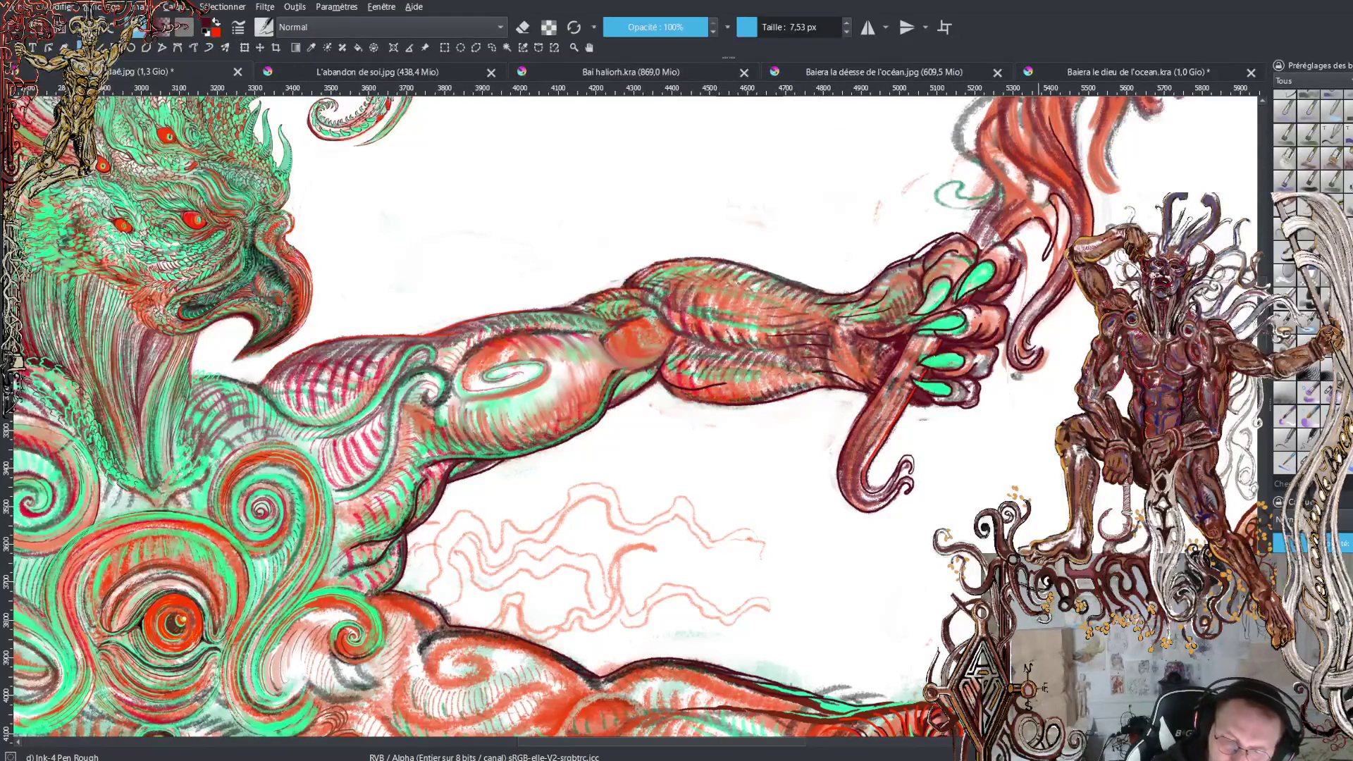
{"action": "mouse_move", "coordinate": [988, 243]}
{"action": "left_mouse_down"}
{"action": "mouse_move", "coordinate": [1021, 201]}
{"action": "mouse_move", "coordinate": [1053, 196]}
{"action": "mouse_move", "coordinate": [1017, 199]}
{"action": "mouse_move", "coordinate": [1026, 159]}
{"action": "mouse_move", "coordinate": [1013, 178]}
{"action": "mouse_move", "coordinate": [1006, 166]}
{"action": "left_mouse_up"}
{"action": "left_click_drag", "start_coordinate": [1010, 171], "coordinate": [999, 154]}
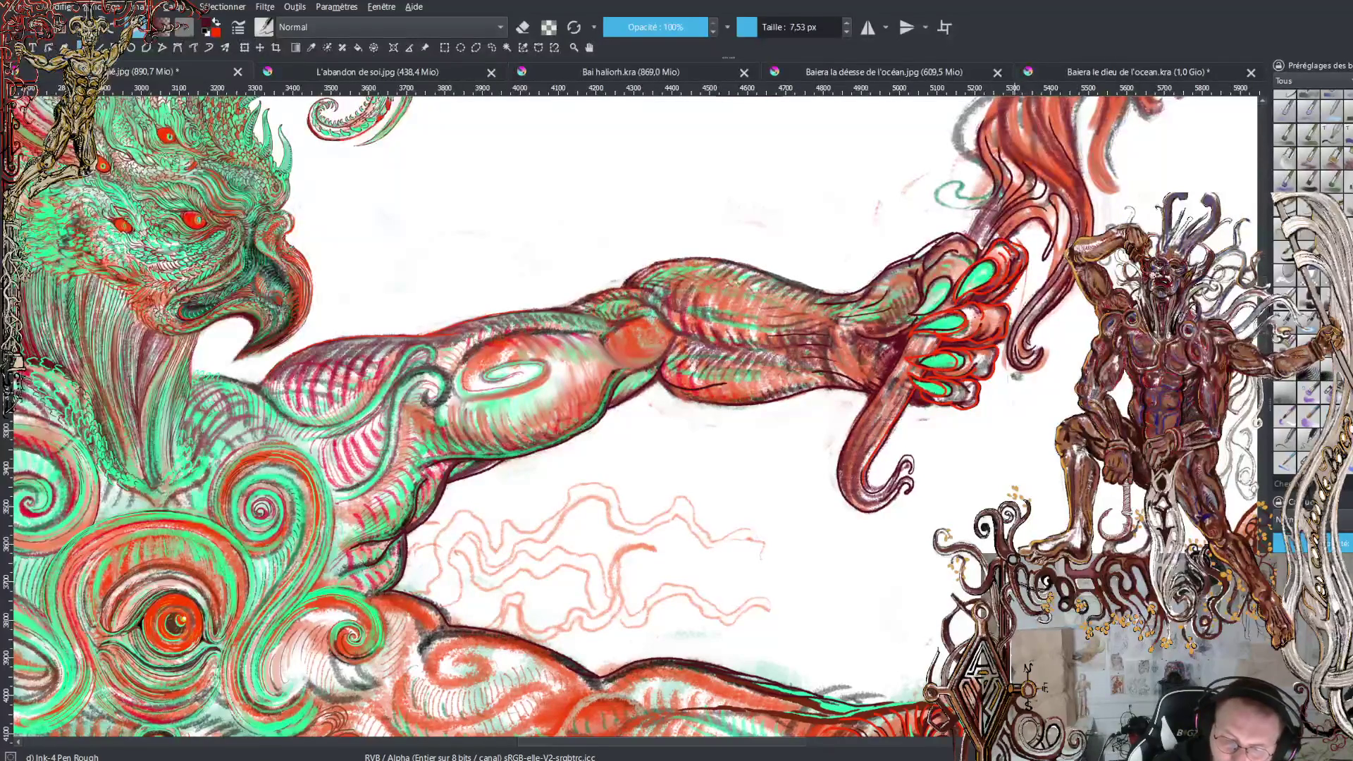
{"action": "left_click", "coordinate": [1038, 271], "text": "ctrl"}
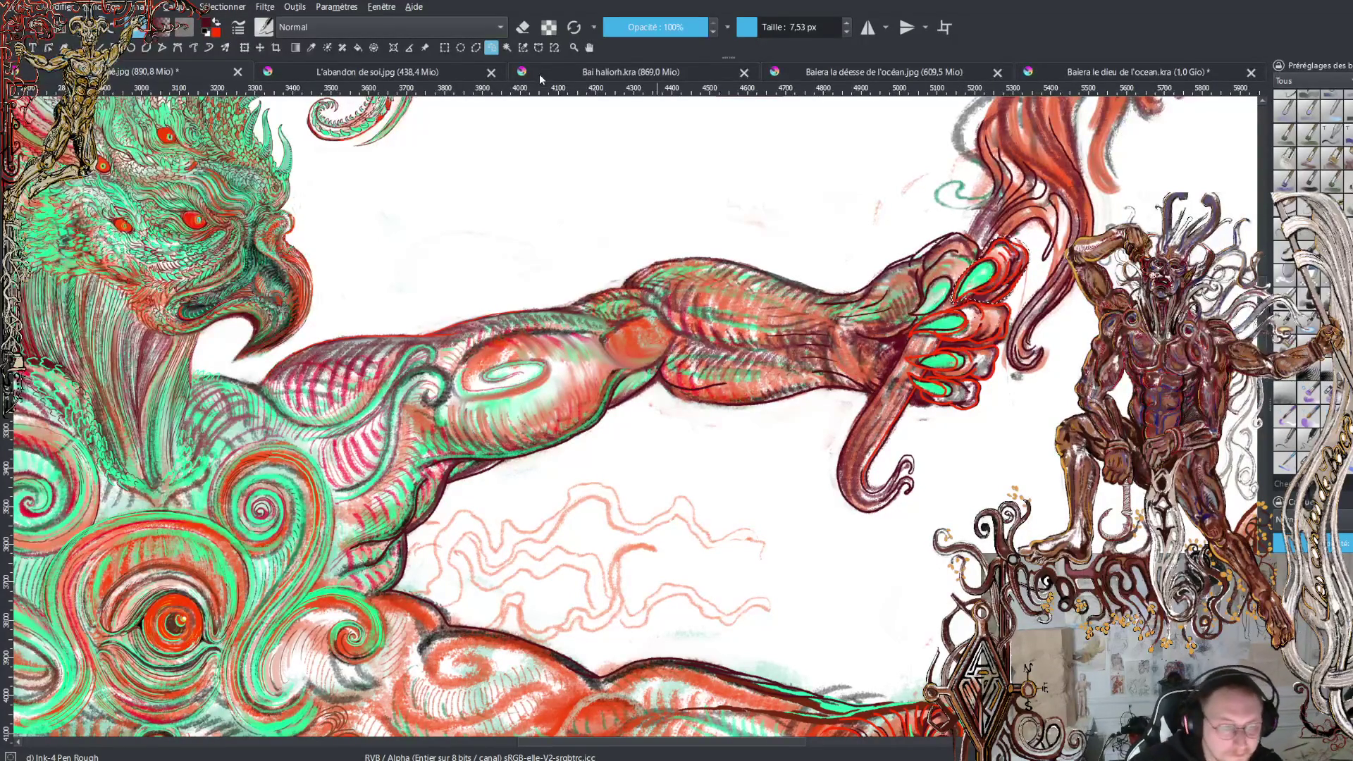
Select the top claw, transform it and reshape its tip
{"action": "left_click", "coordinate": [245, 48]}
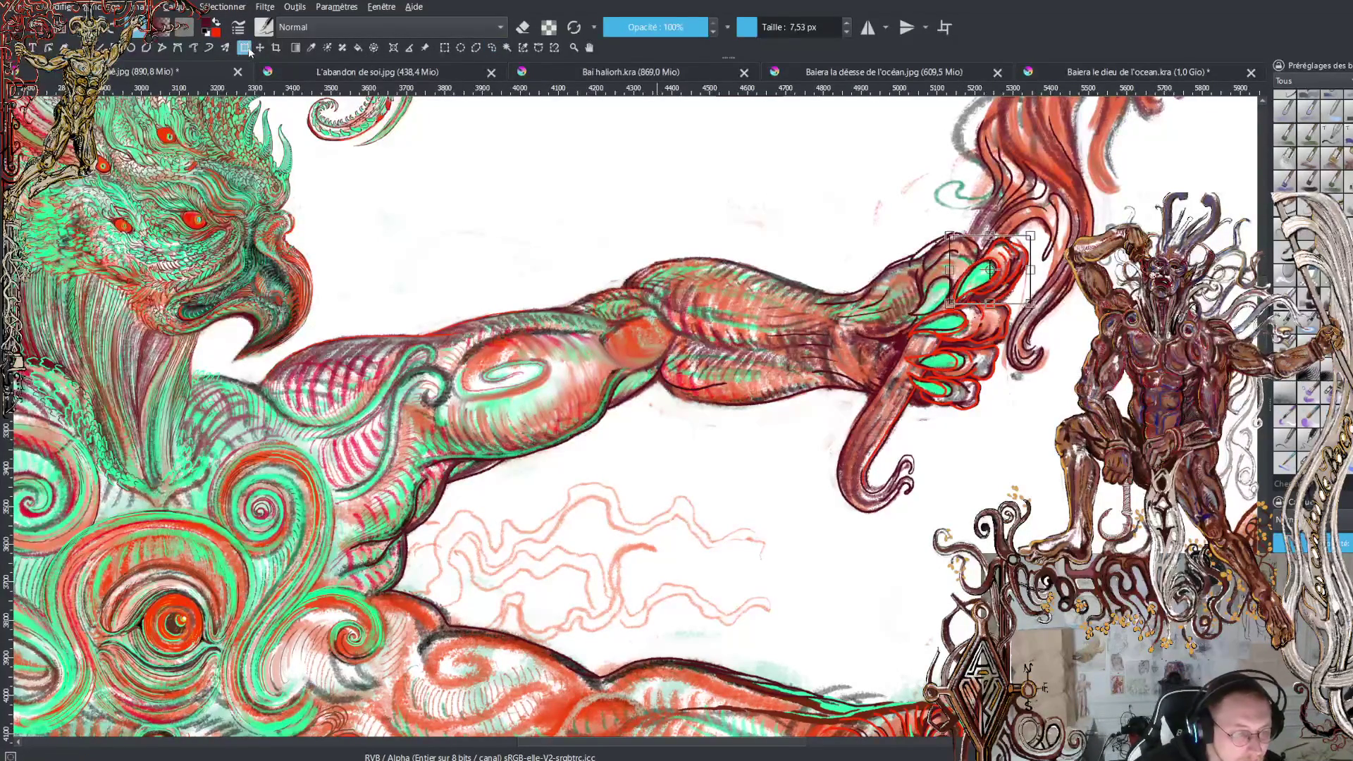
{"action": "left_click_drag", "start_coordinate": [1052, 298], "coordinate": [1060, 308]}
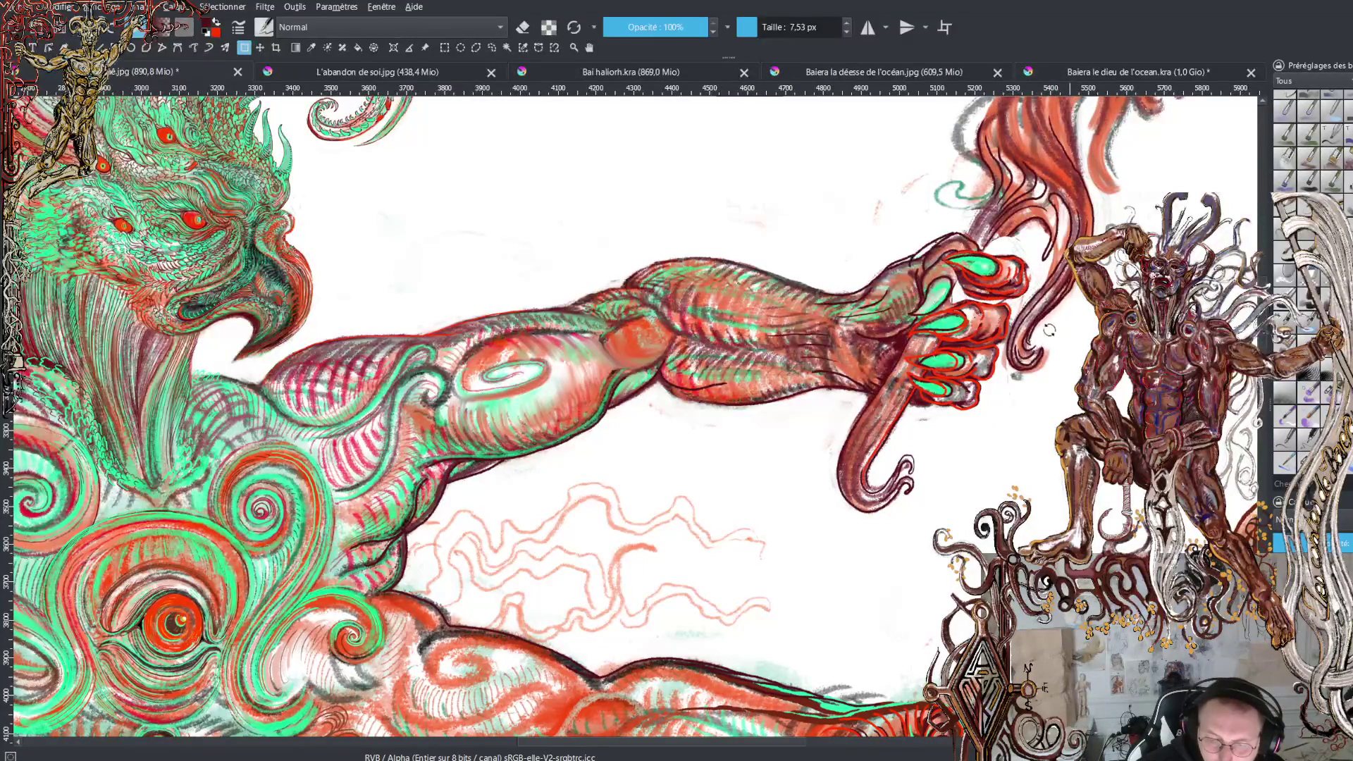
{"action": "key", "text": "ctrl+t"}
{"action": "key", "text": "Return"}
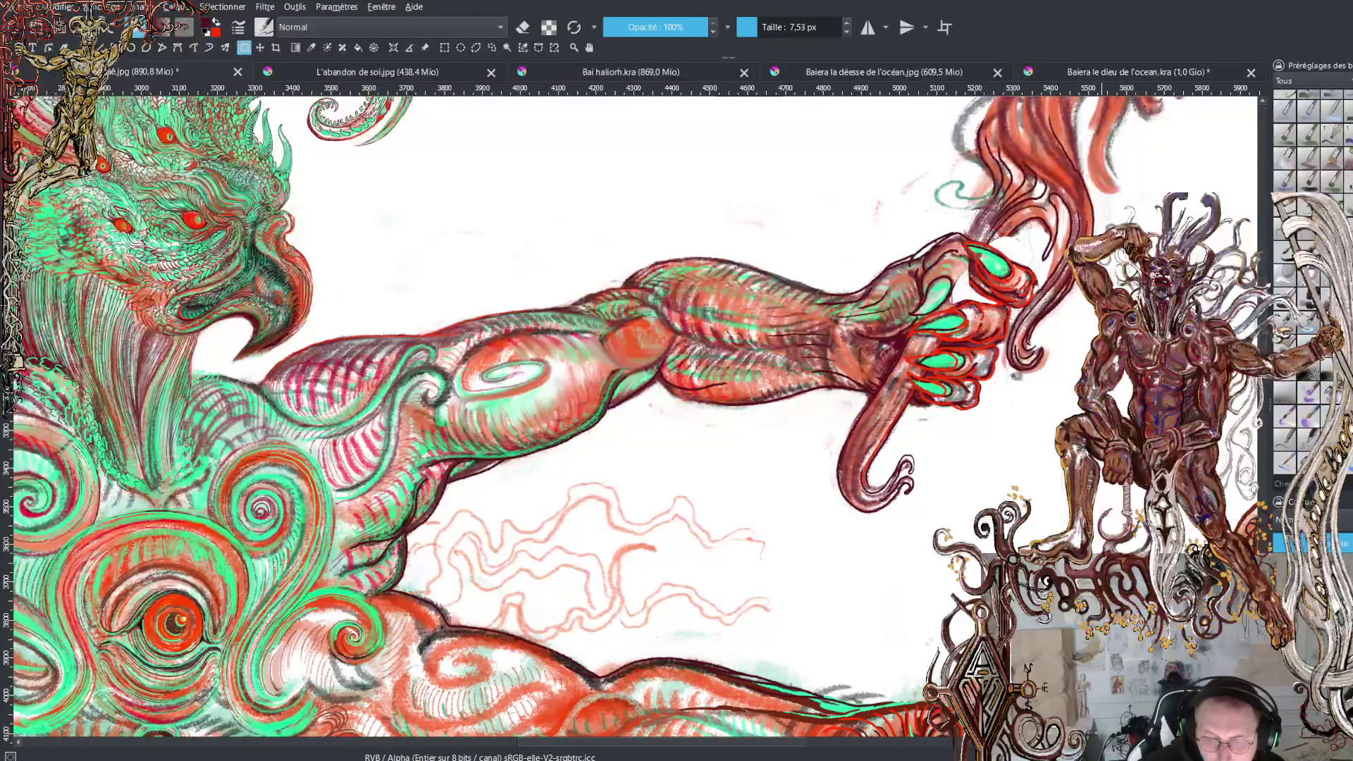
{"action": "left_click_drag", "start_coordinate": [1017, 286], "coordinate": [1022, 291]}
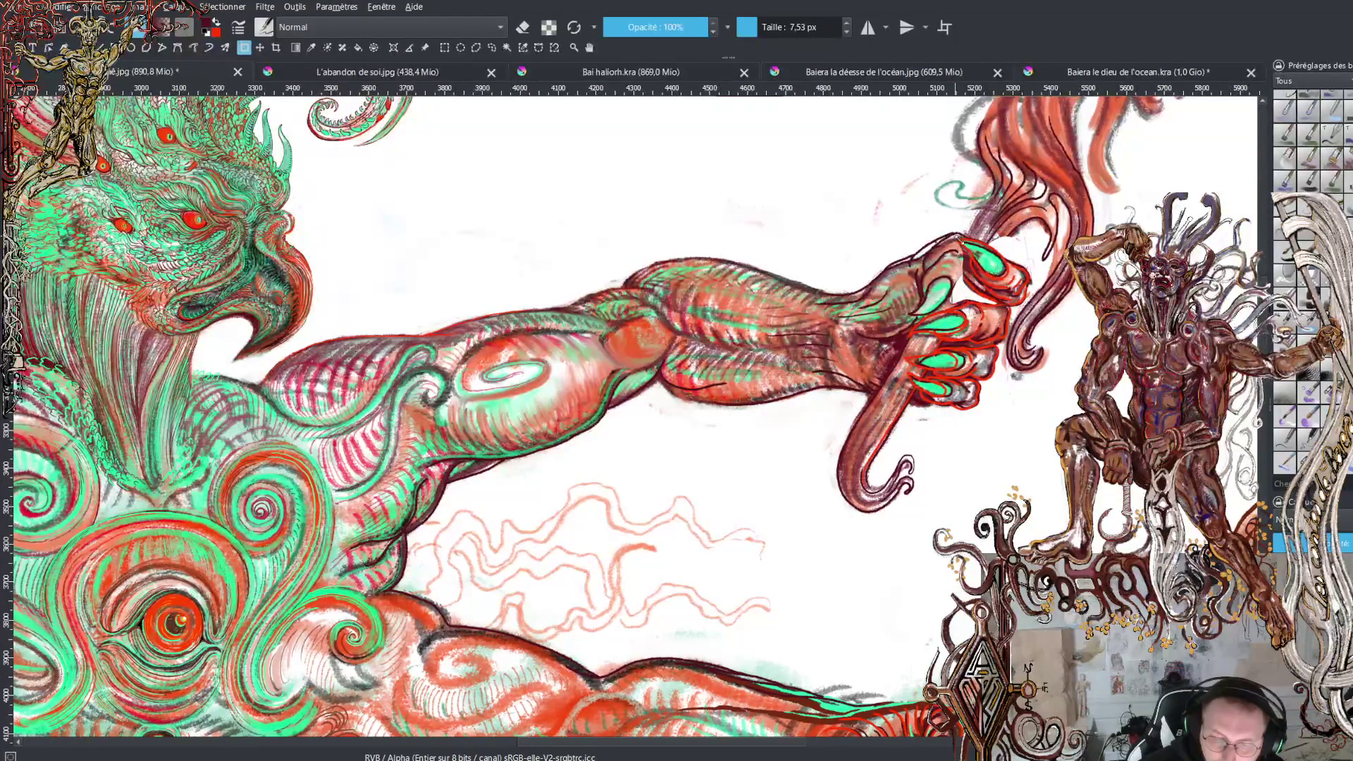
Transform the top claw again, rotating it slightly clockwise, and apply
{"action": "key", "text": "ctrl+t"}
{"action": "left_click_drag", "start_coordinate": [1051, 278], "coordinate": [1052, 286]}
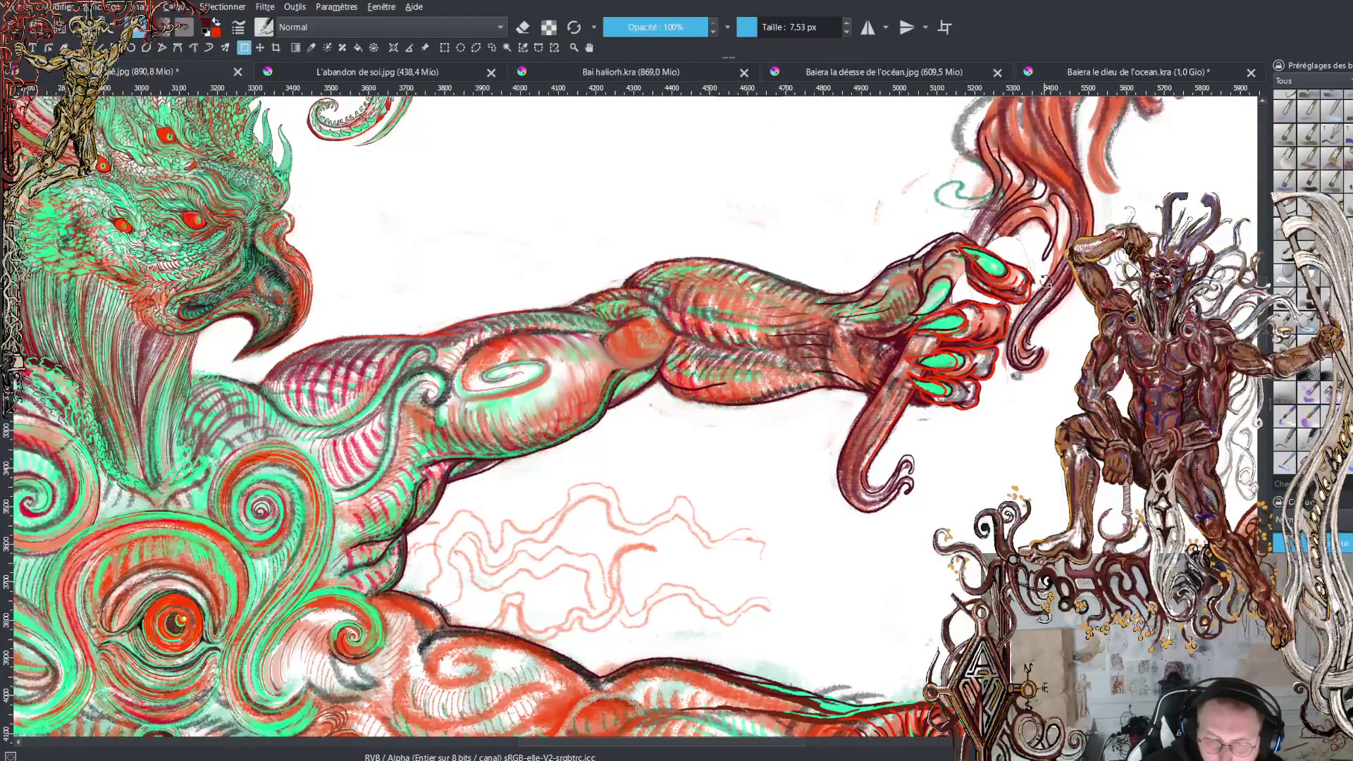
{"action": "key", "text": "Return"}
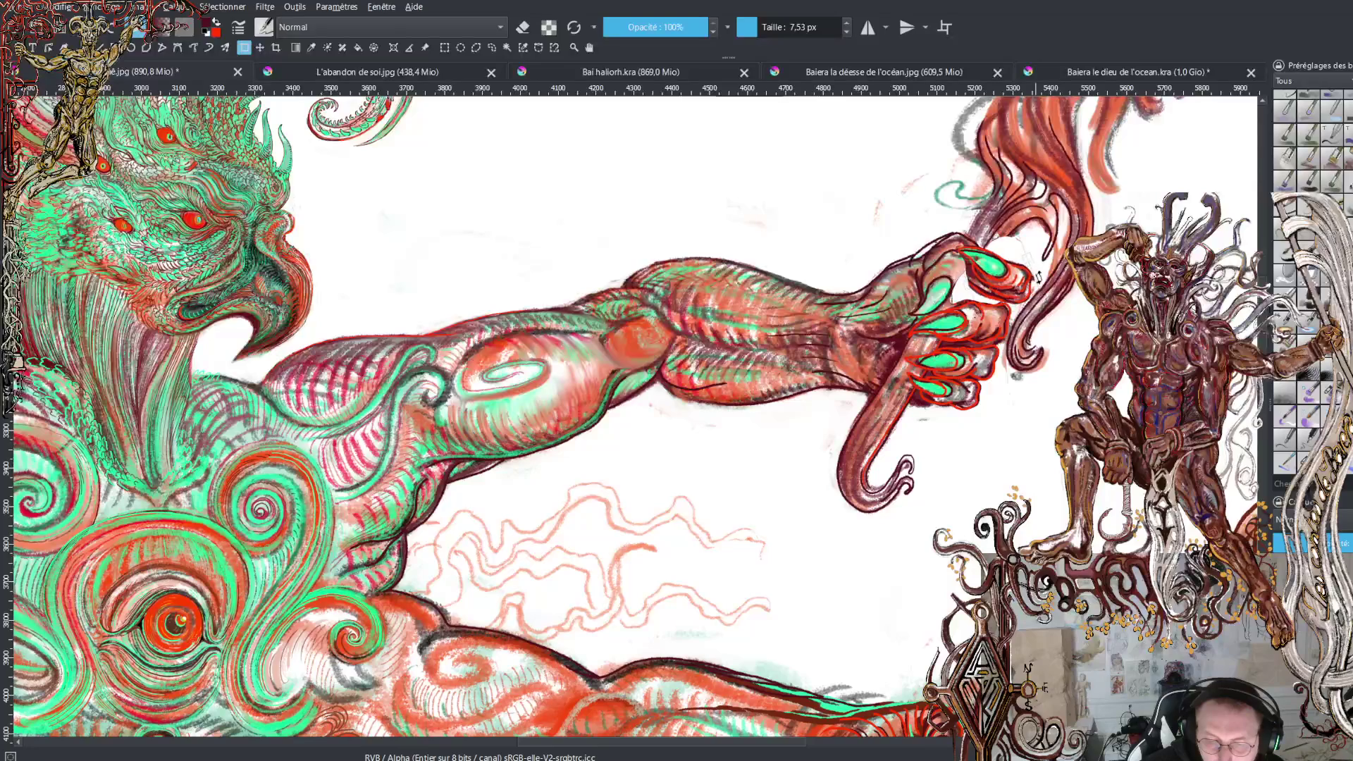
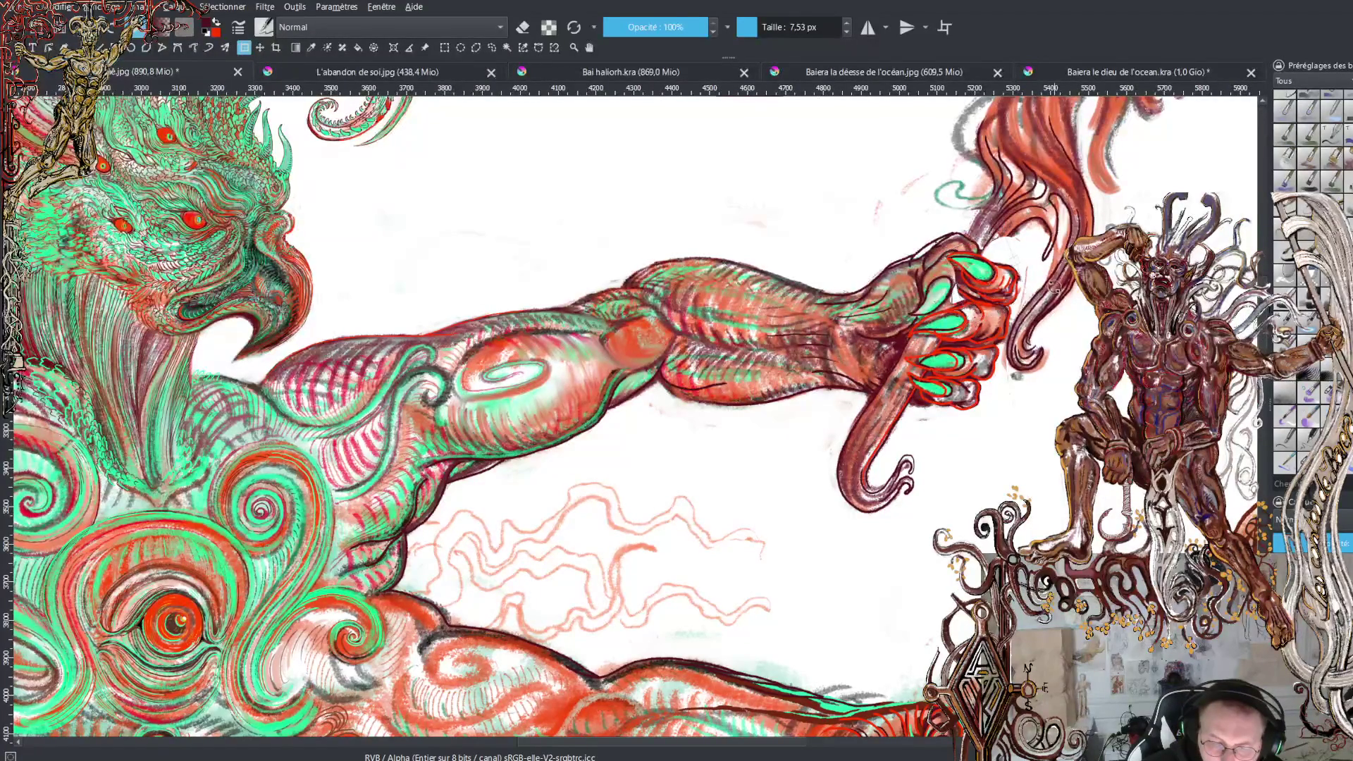
Transform the claw, then reshape the thumb area and commit the new shape
{"action": "key", "text": "ctrl+t"}
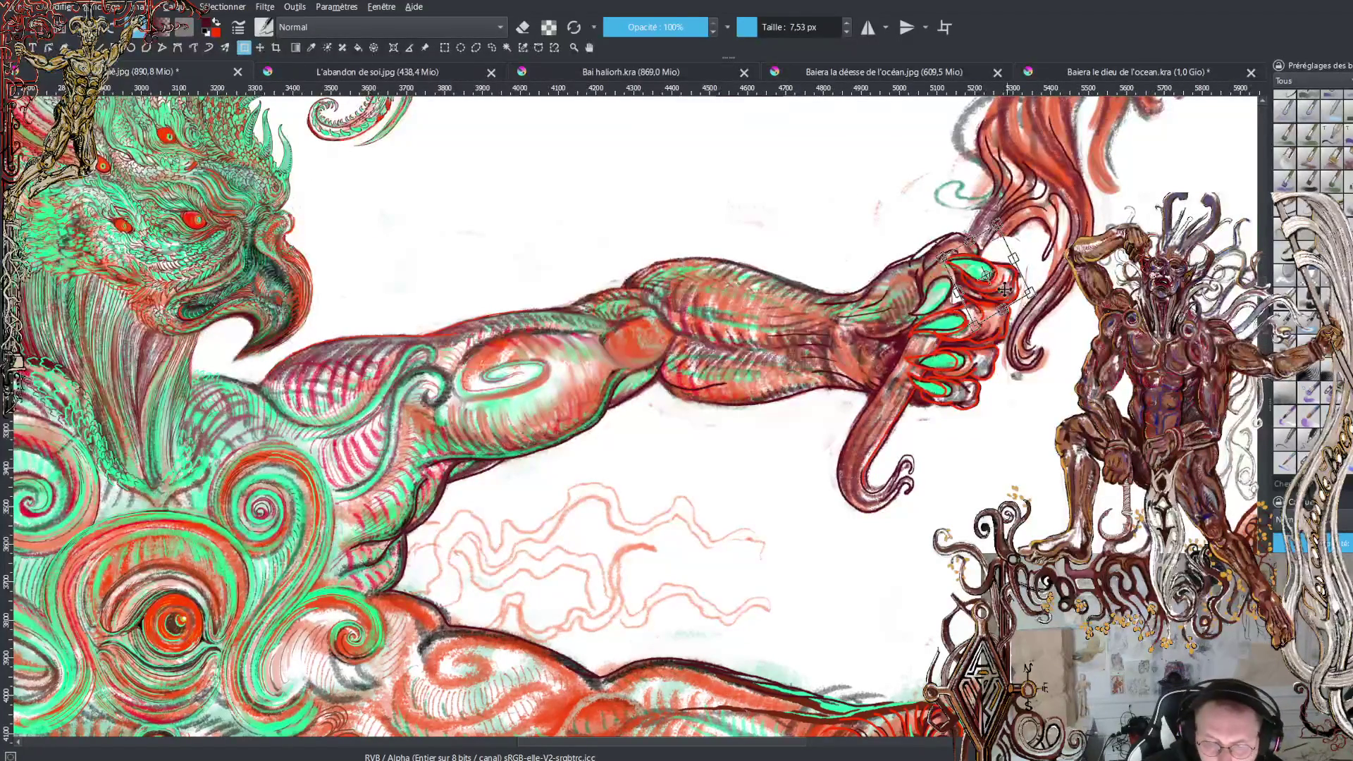
{"action": "key", "text": "Return"}
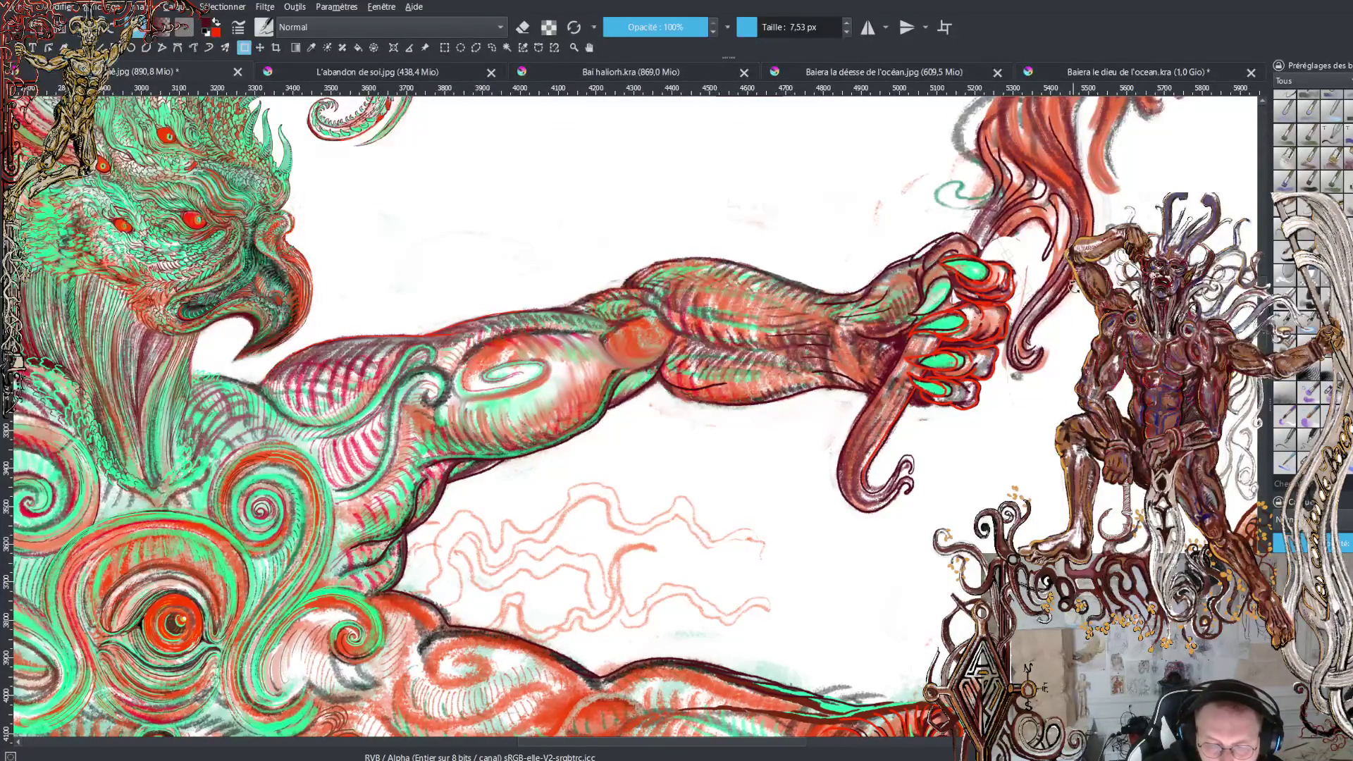
{"action": "key", "text": "ctrl+t"}
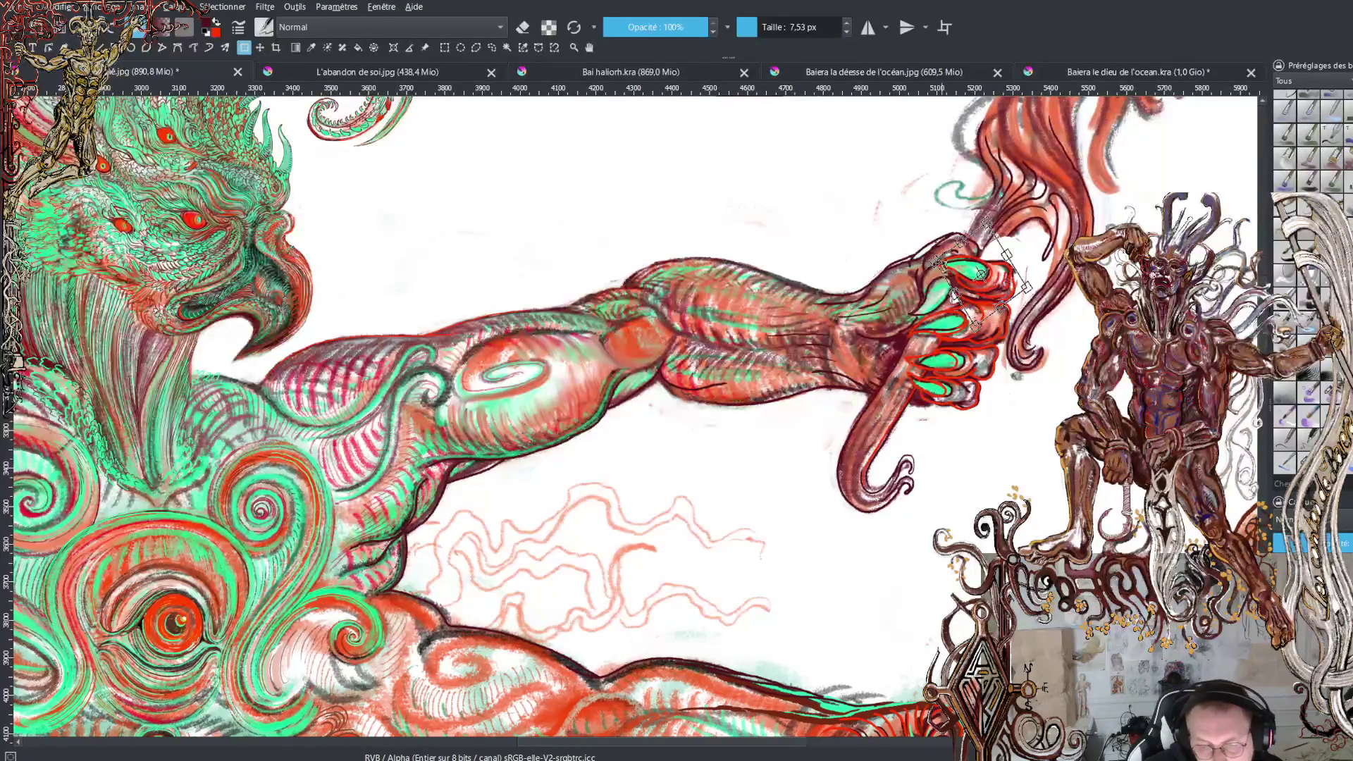
{"action": "key", "text": "Return"}
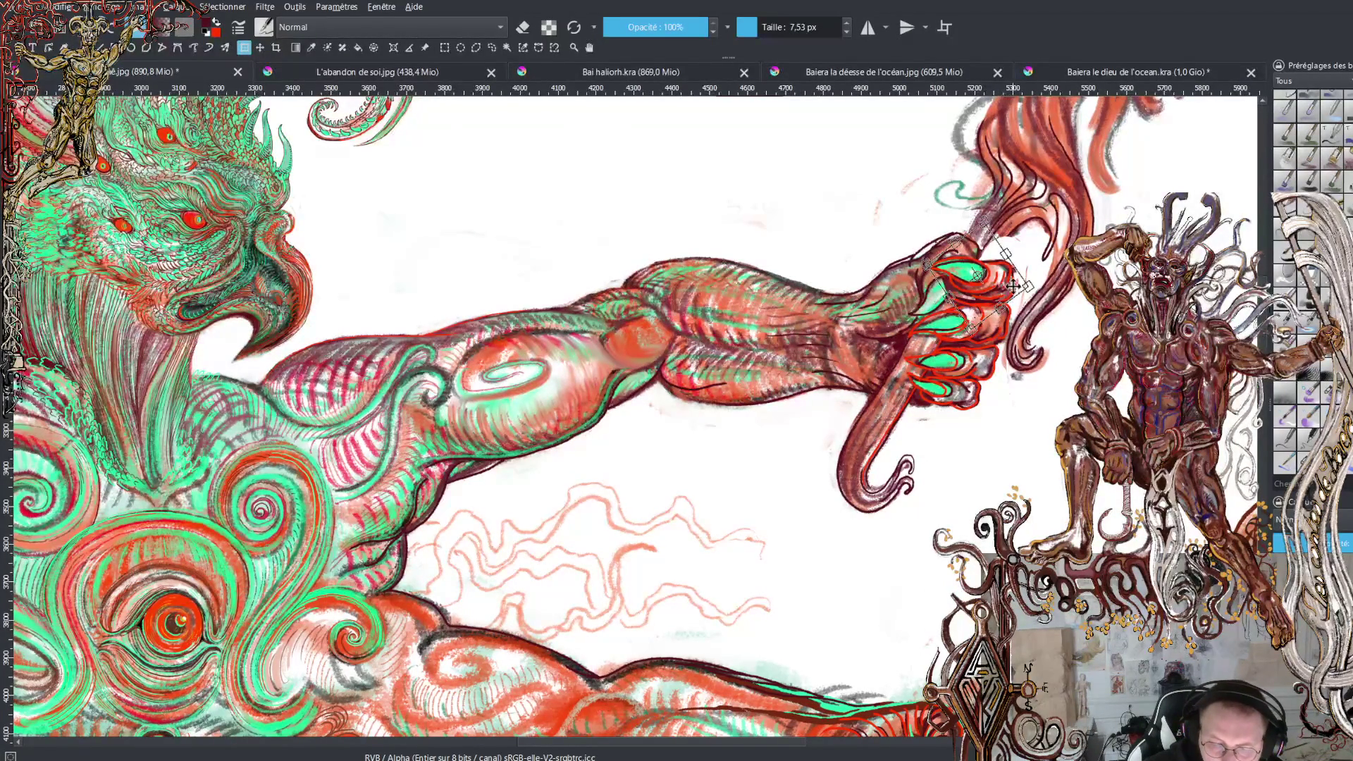
{"action": "key", "text": "b"}
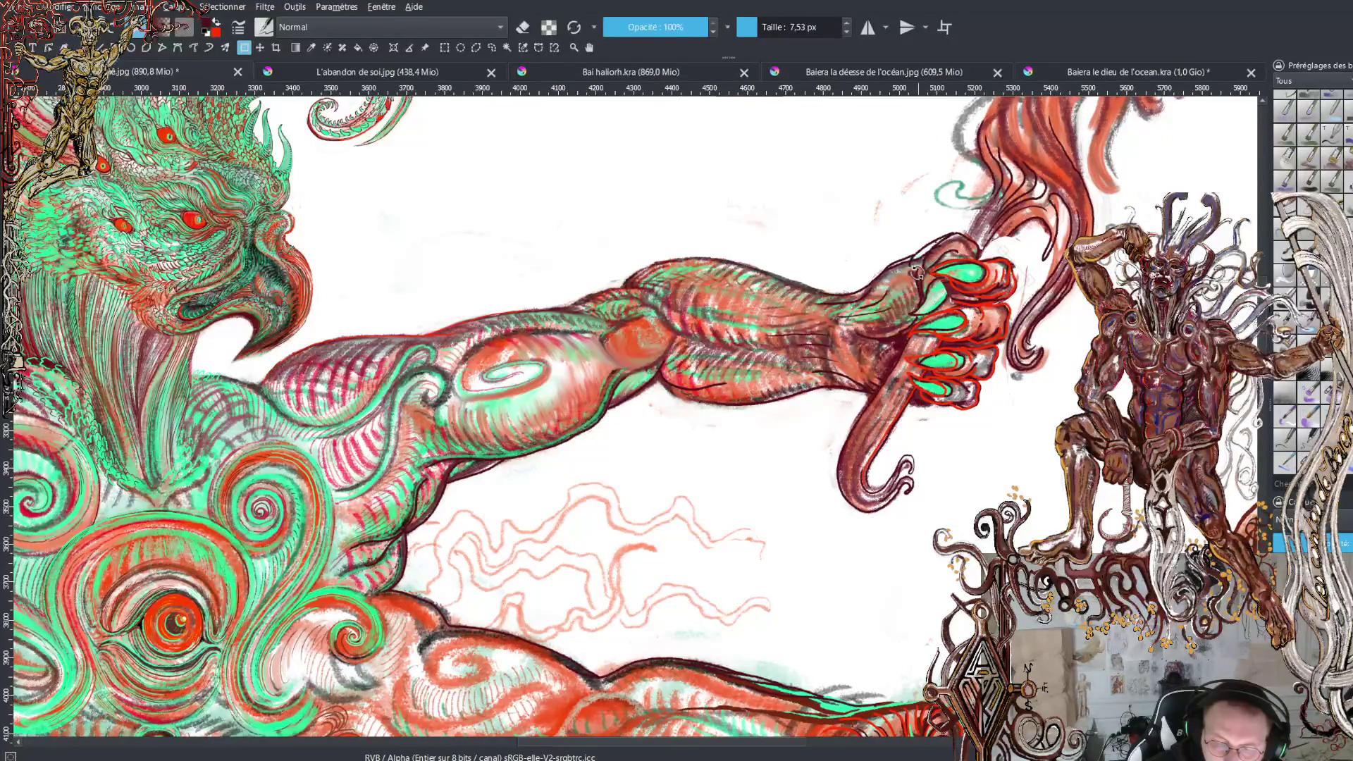
{"action": "key", "text": "Return"}
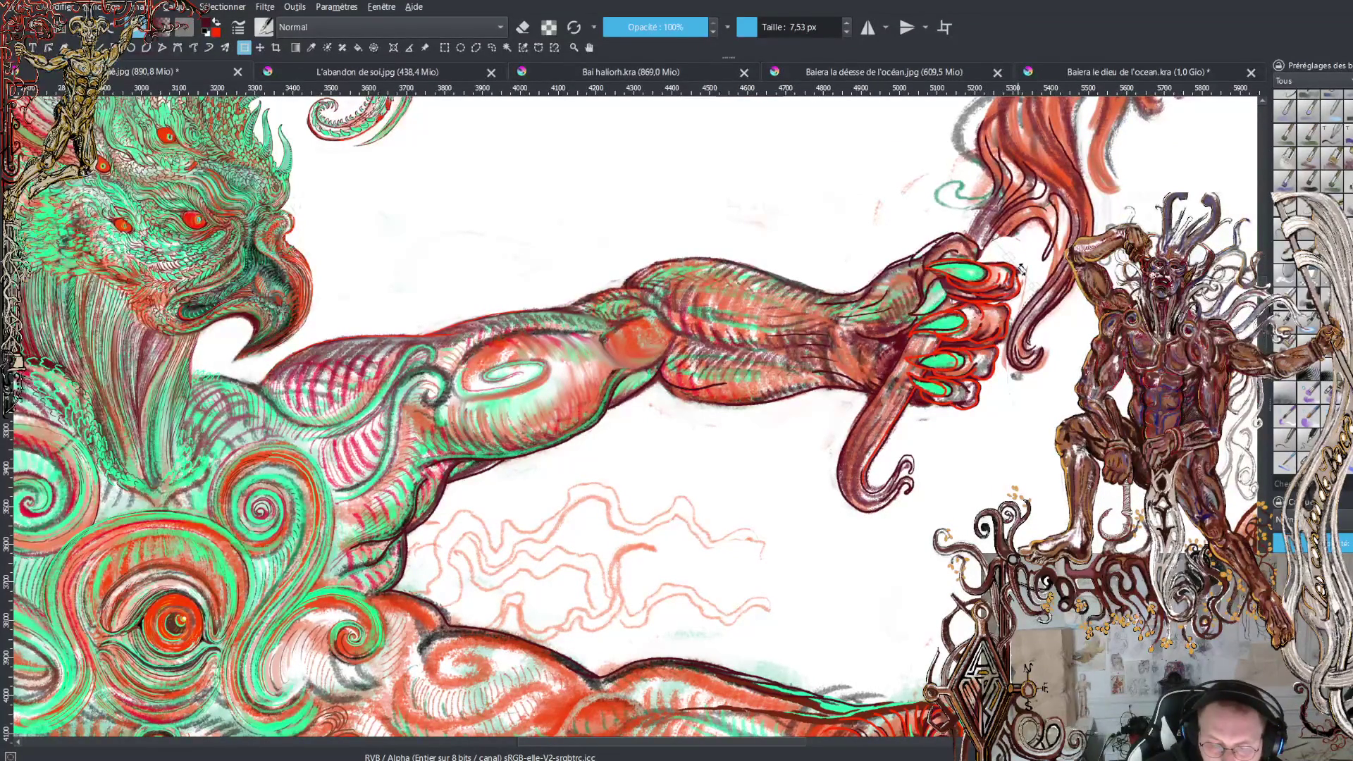
Repaint the outlines of the top finger, thumb and upper fingers with the brush
{"action": "left_click_drag", "start_coordinate": [1020, 276], "coordinate": [1013, 242]}
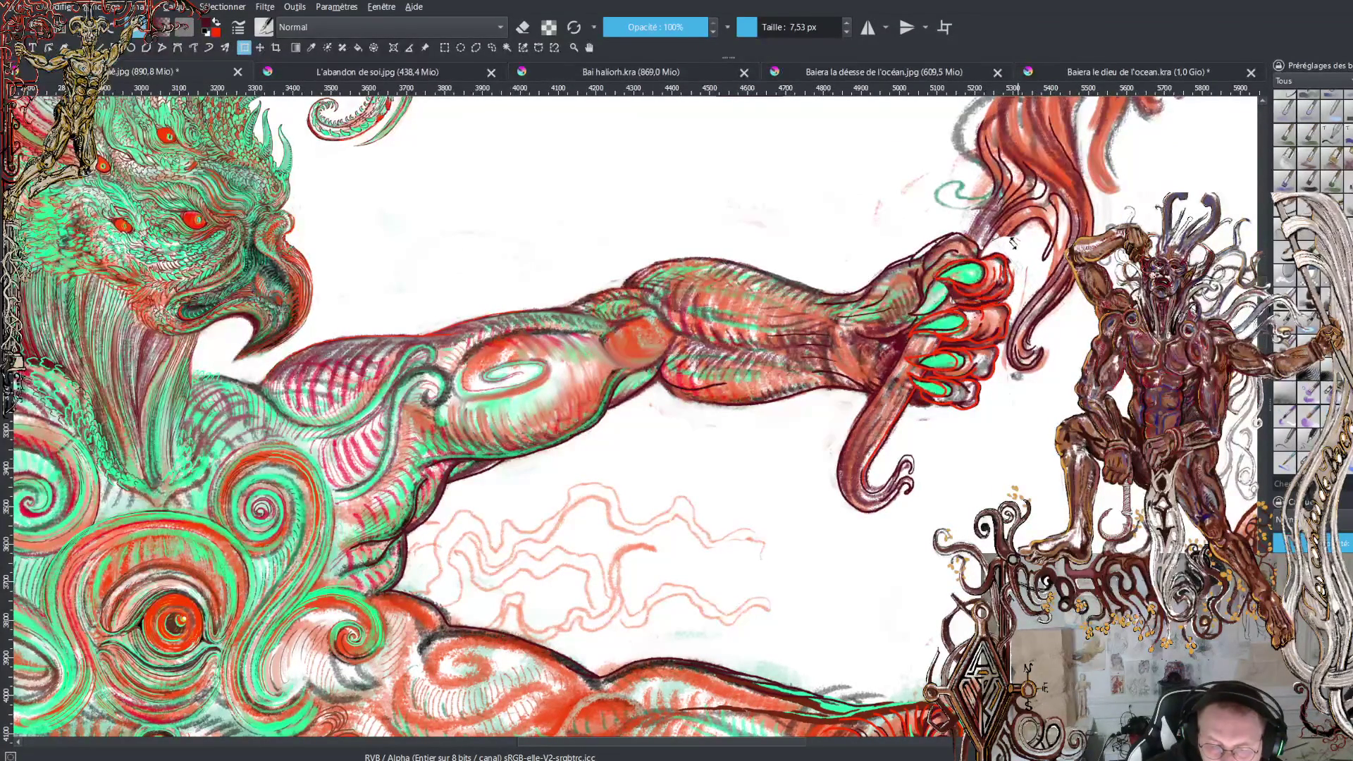
{"action": "left_click_drag", "start_coordinate": [940, 264], "coordinate": [978, 312]}
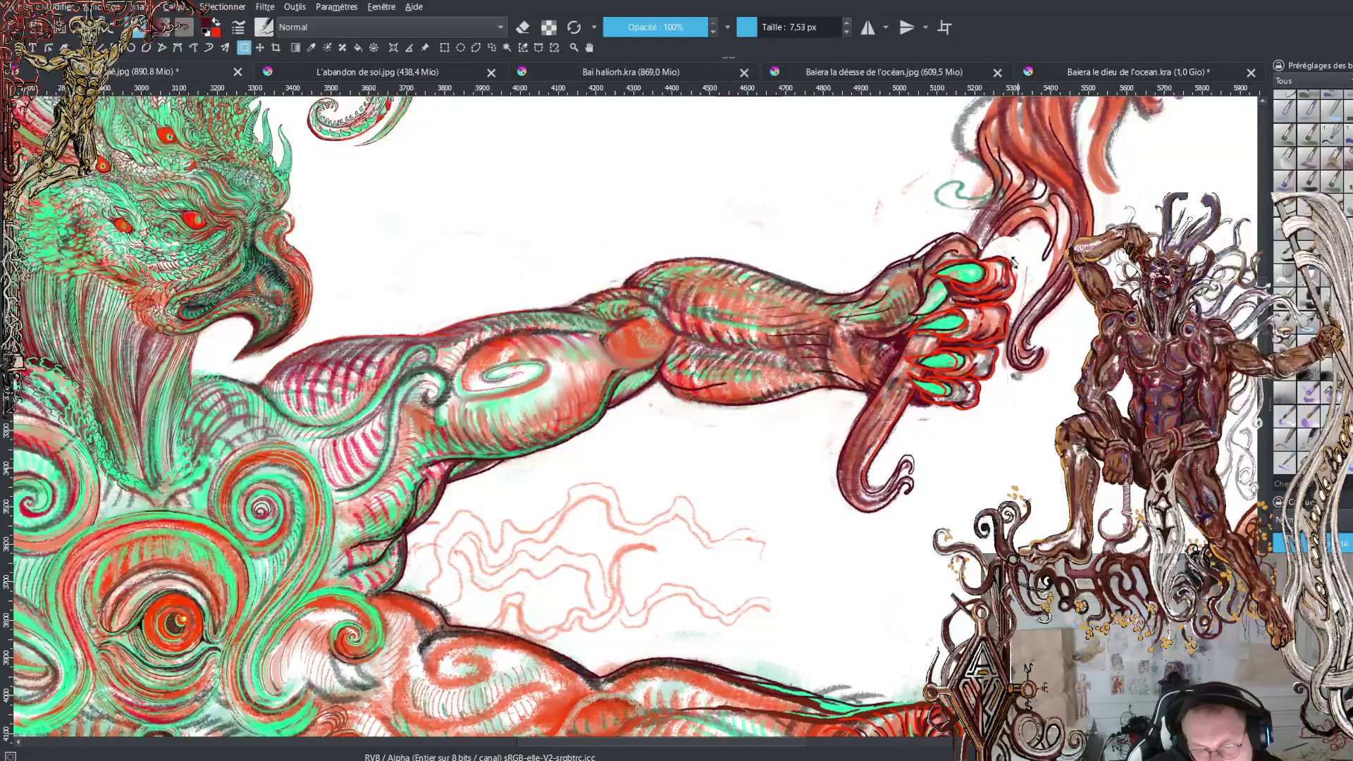
{"action": "left_click_drag", "start_coordinate": [984, 269], "coordinate": [1000, 279]}
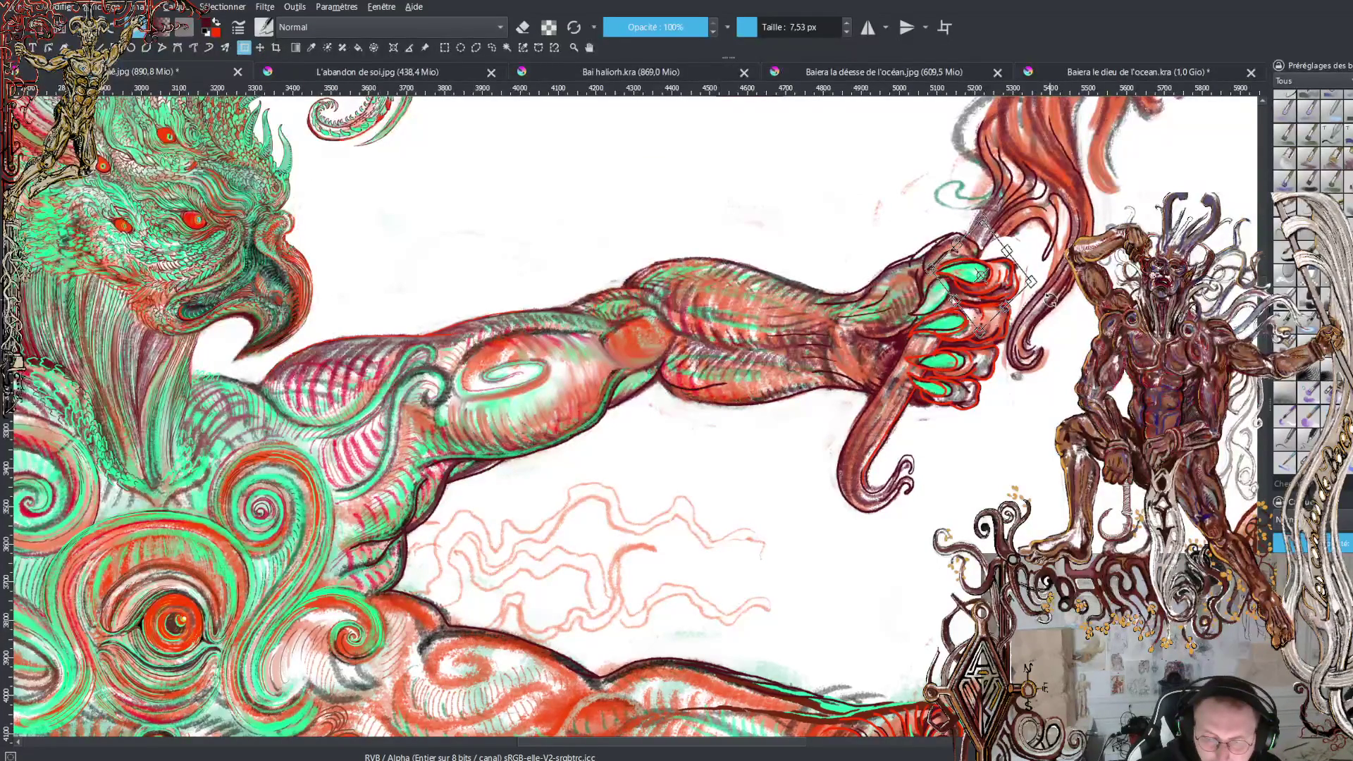
{"action": "scroll", "coordinate": [998, 280], "scroll_direction": "down", "scroll_amount": 3}
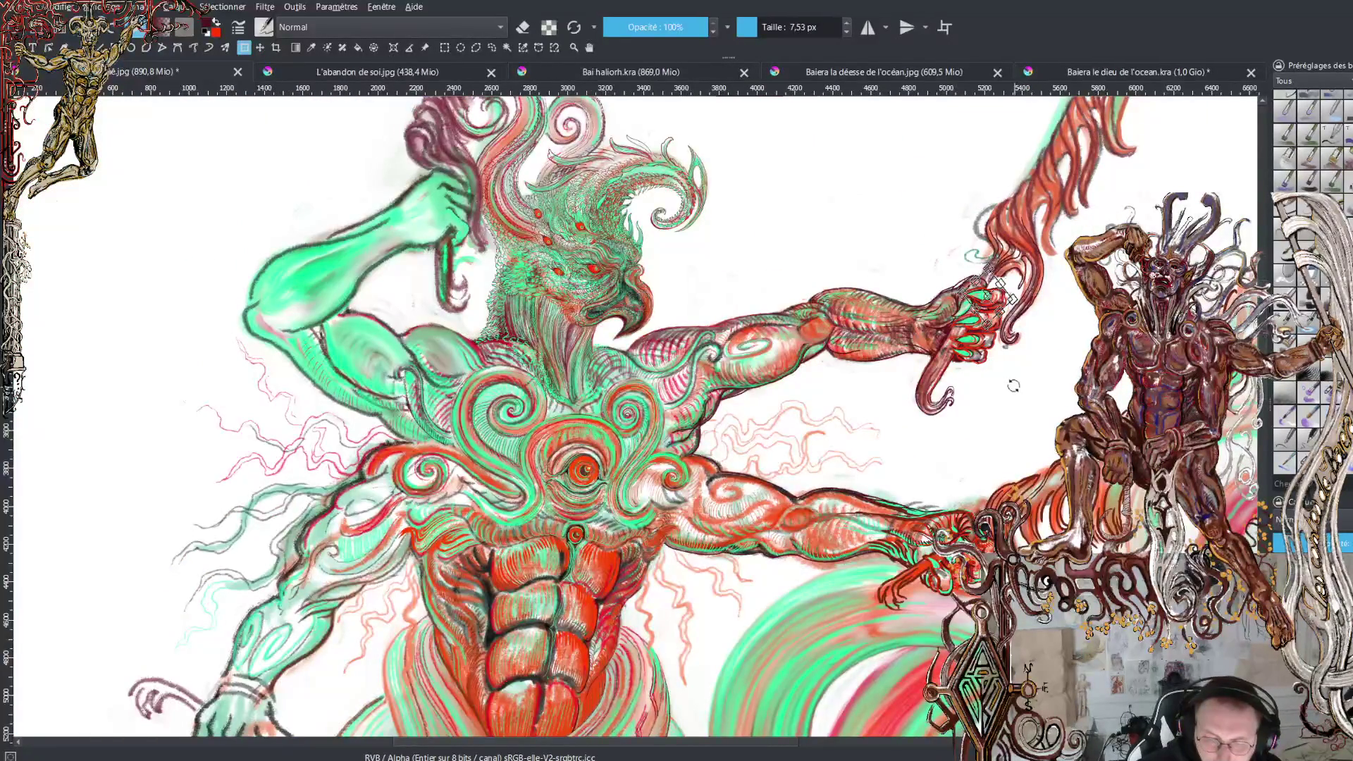
{"action": "scroll", "coordinate": [1012, 381], "scroll_direction": "up", "scroll_amount": 2}
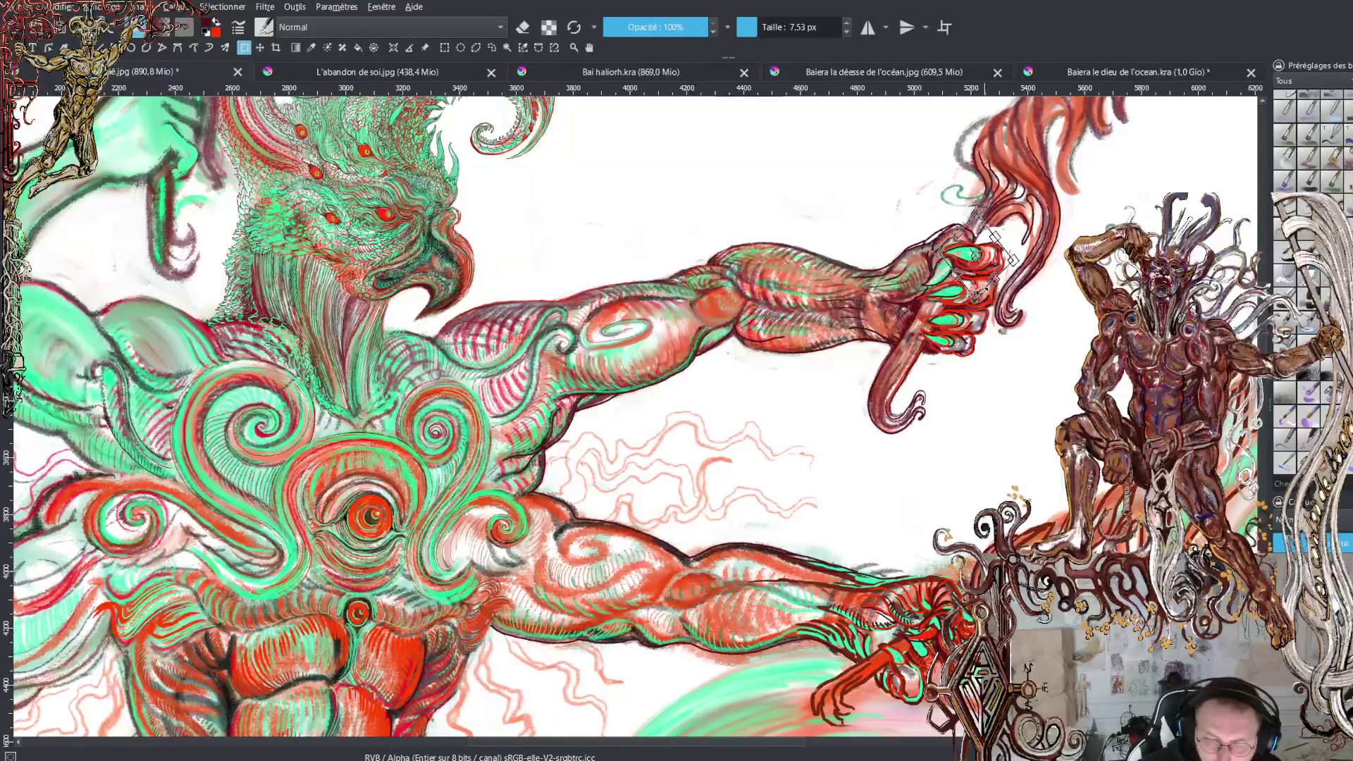
Transform the fingers gripping the tendril, commit the shape, and pick the Ink-4 Pen Rough preset
{"action": "key", "text": "Return"}
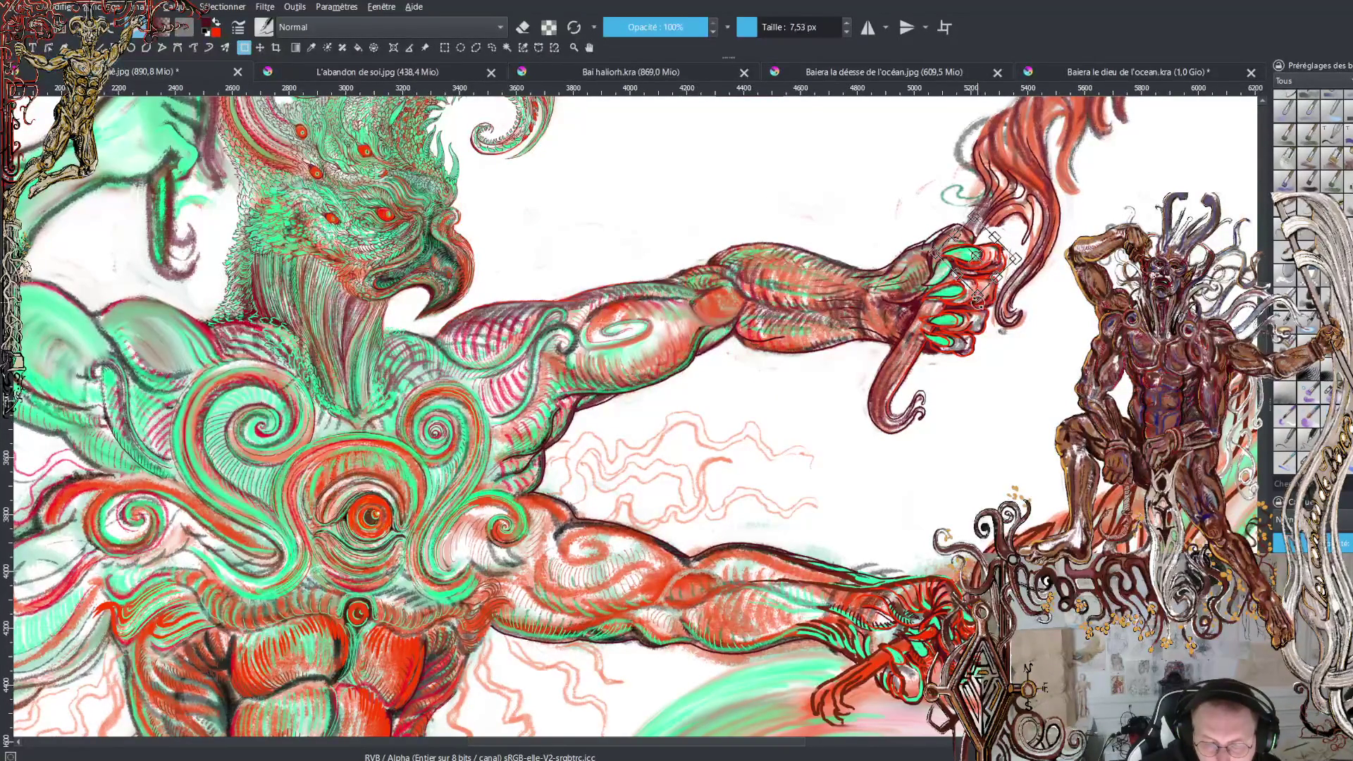
{"action": "key", "text": "Return"}
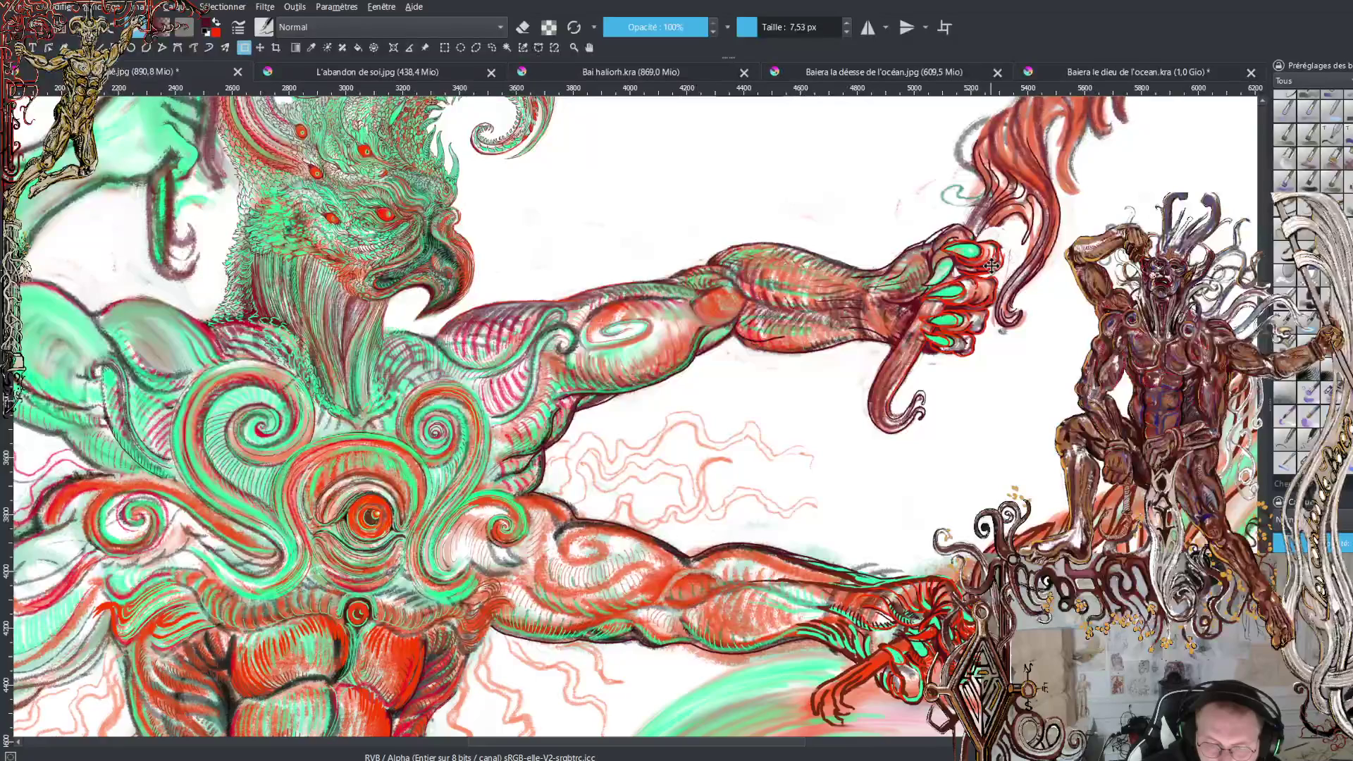
{"action": "key", "text": "ctrl+t"}
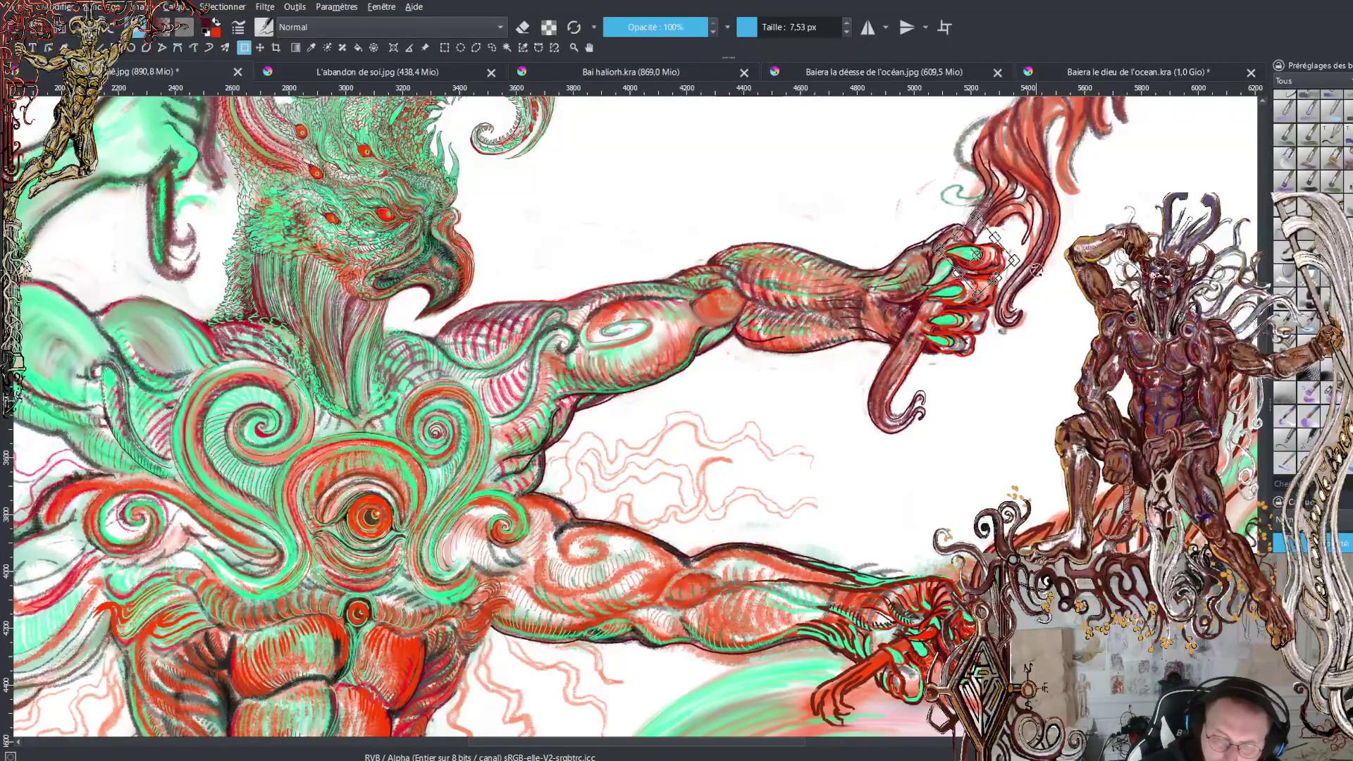
{"action": "key", "text": "Return"}
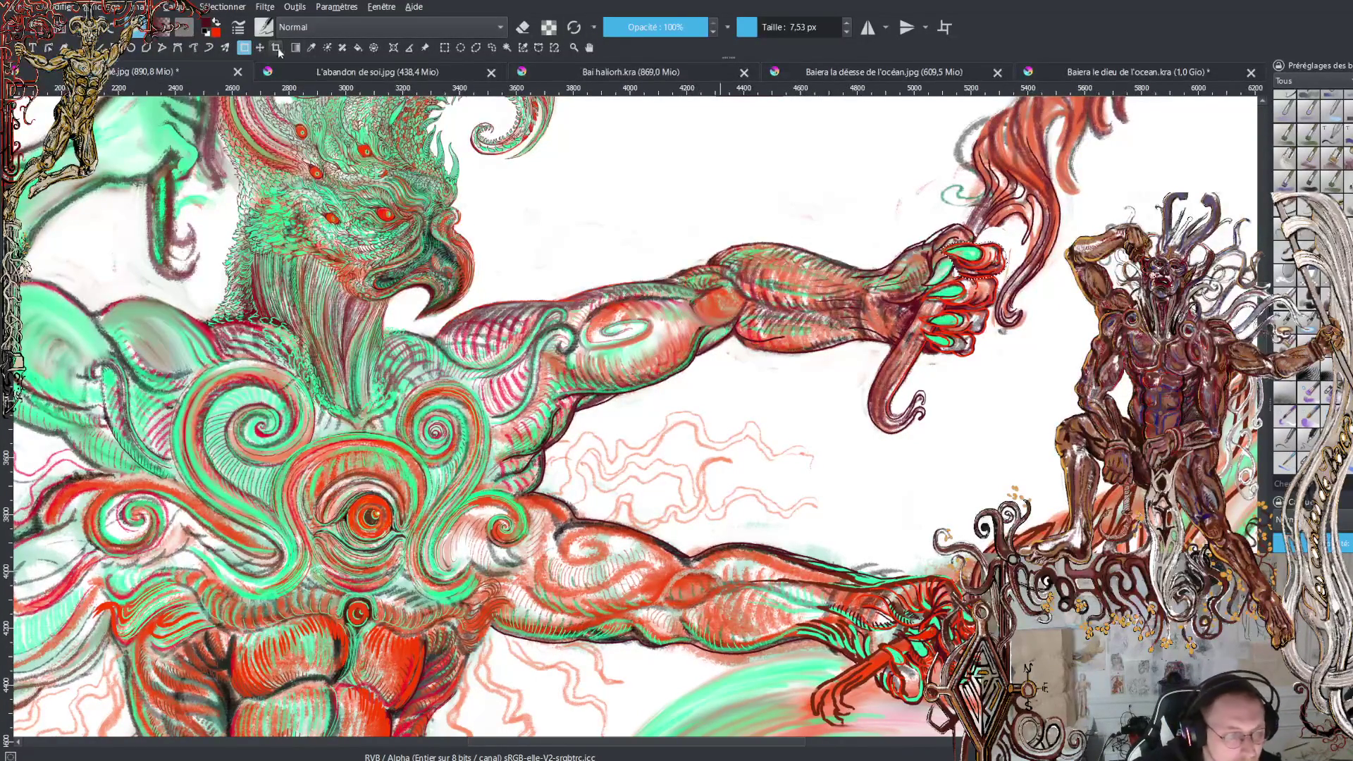
{"action": "left_click", "coordinate": [491, 47]}
{"action": "scroll", "coordinate": [620, 180], "scroll_direction": "up", "scroll_amount": 2}
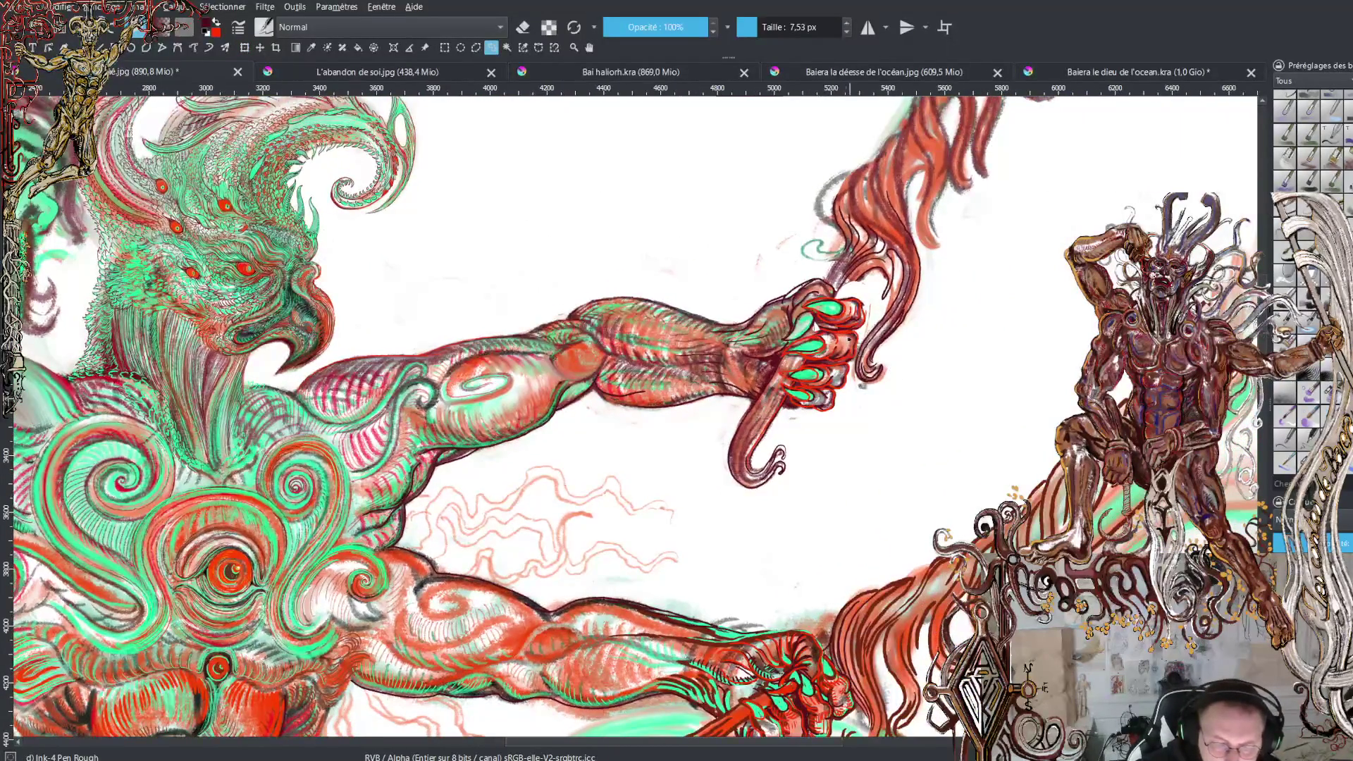
{"action": "scroll", "coordinate": [619, 180], "scroll_direction": "up", "scroll_amount": 1}
{"action": "scroll", "coordinate": [817, 343], "scroll_direction": "up", "scroll_amount": 1}
{"action": "scroll", "coordinate": [816, 344], "scroll_direction": "up", "scroll_amount": 1}
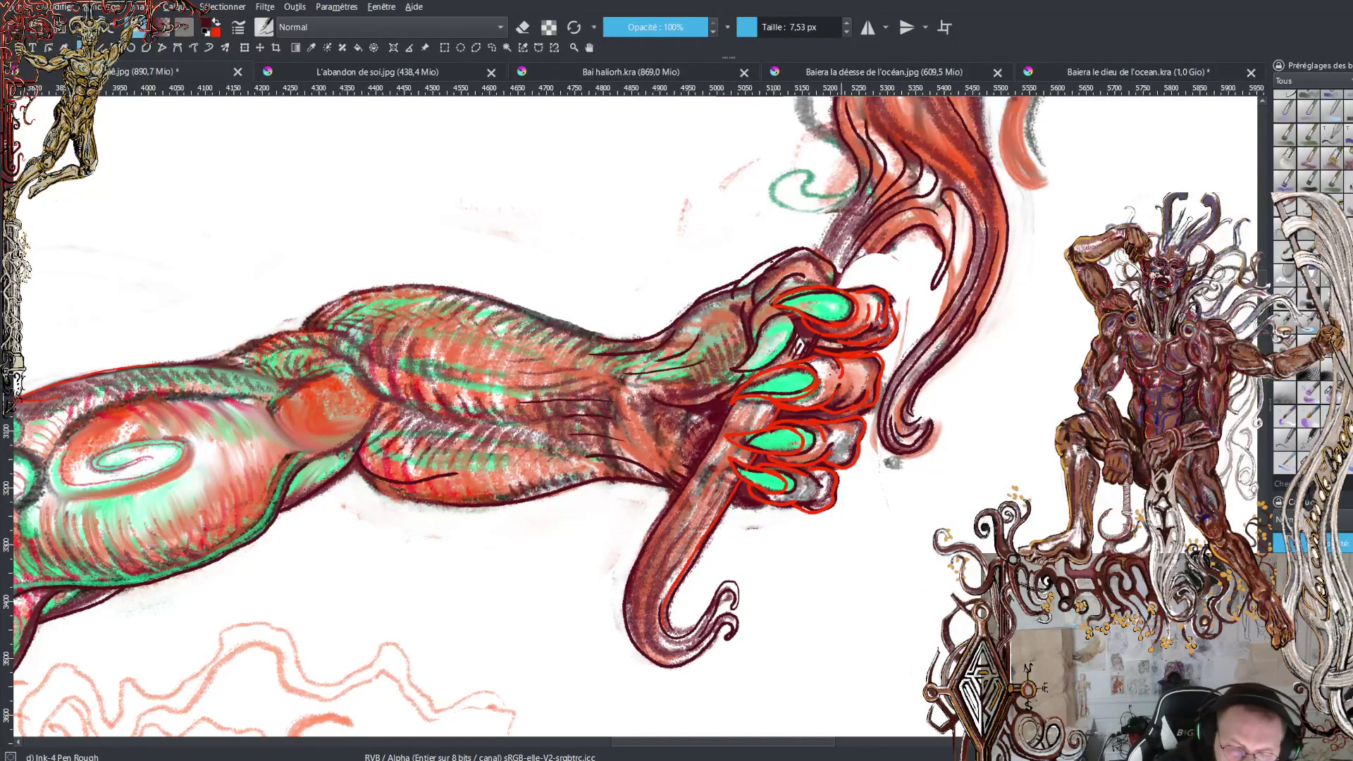
Hatch dark shading onto the top of the wrist and the second and third fingers
{"action": "mouse_move", "coordinate": [844, 288]}
{"action": "left_mouse_down"}
{"action": "mouse_move", "coordinate": [871, 248]}
{"action": "mouse_move", "coordinate": [888, 247]}
{"action": "left_mouse_up"}
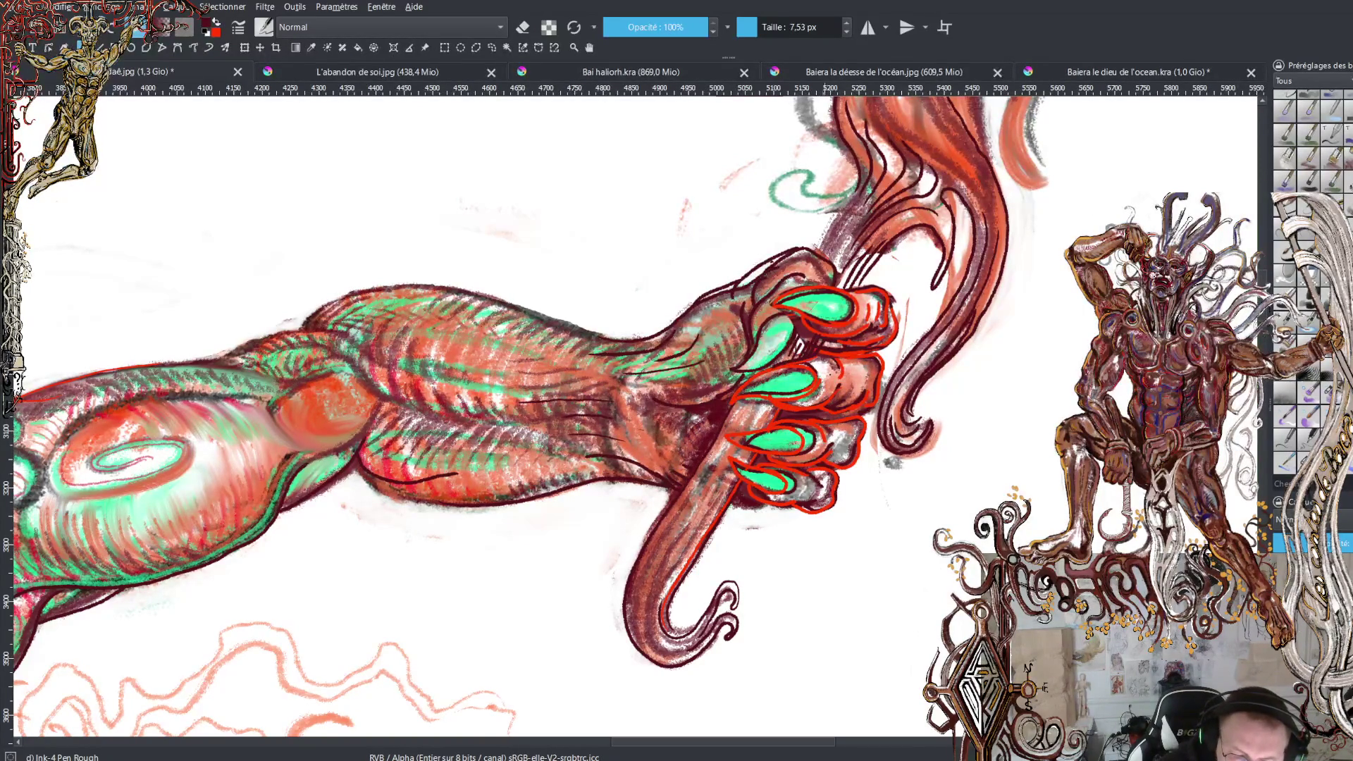
{"action": "left_click_drag", "start_coordinate": [834, 357], "coordinate": [863, 351]}
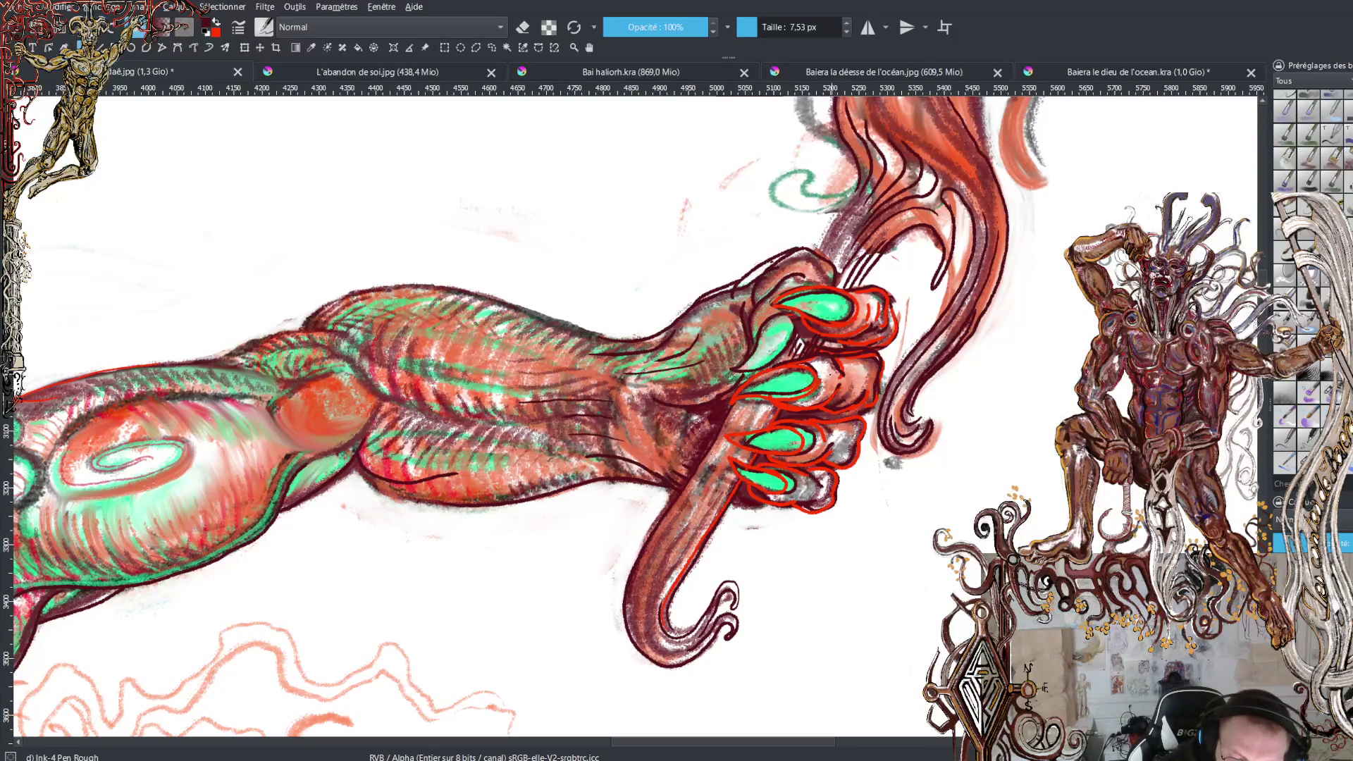
{"action": "left_click_drag", "start_coordinate": [849, 407], "coordinate": [866, 394]}
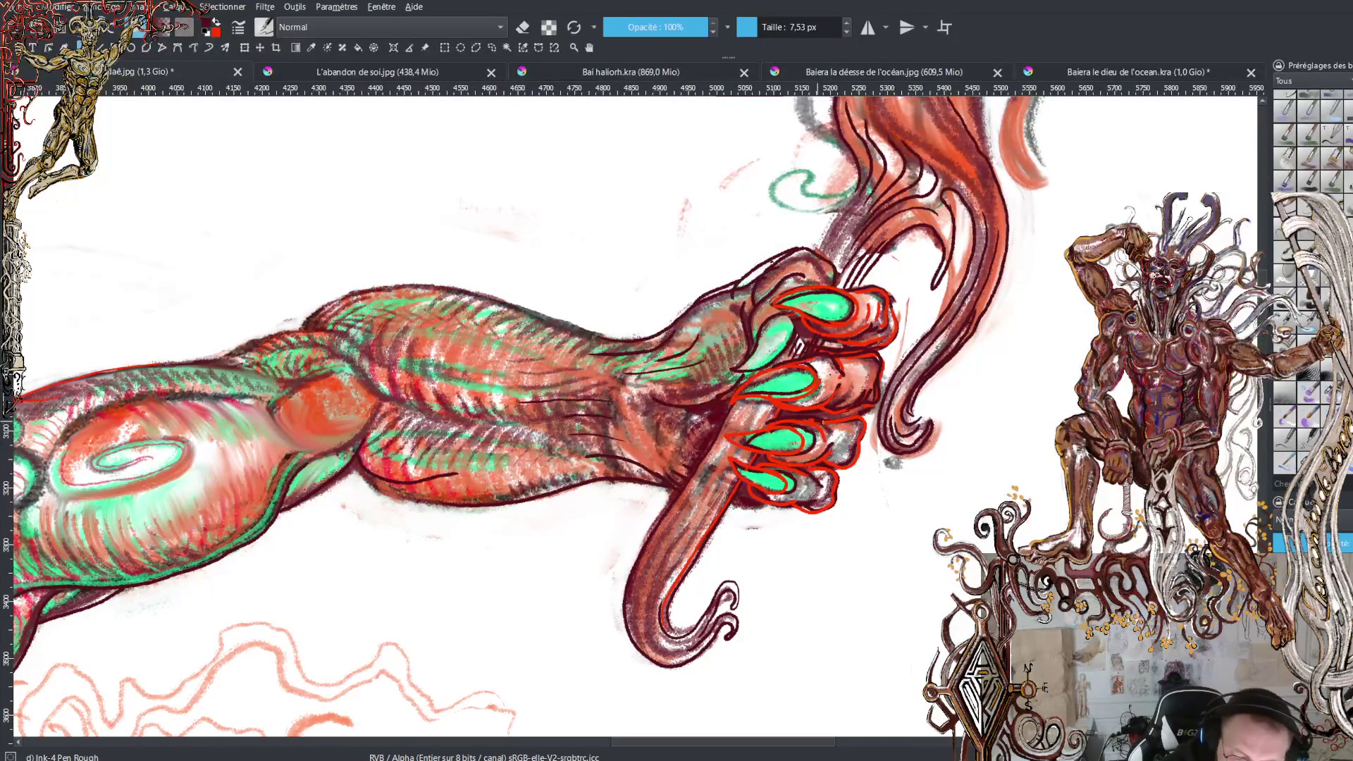
{"action": "left_click_drag", "start_coordinate": [822, 416], "coordinate": [859, 415]}
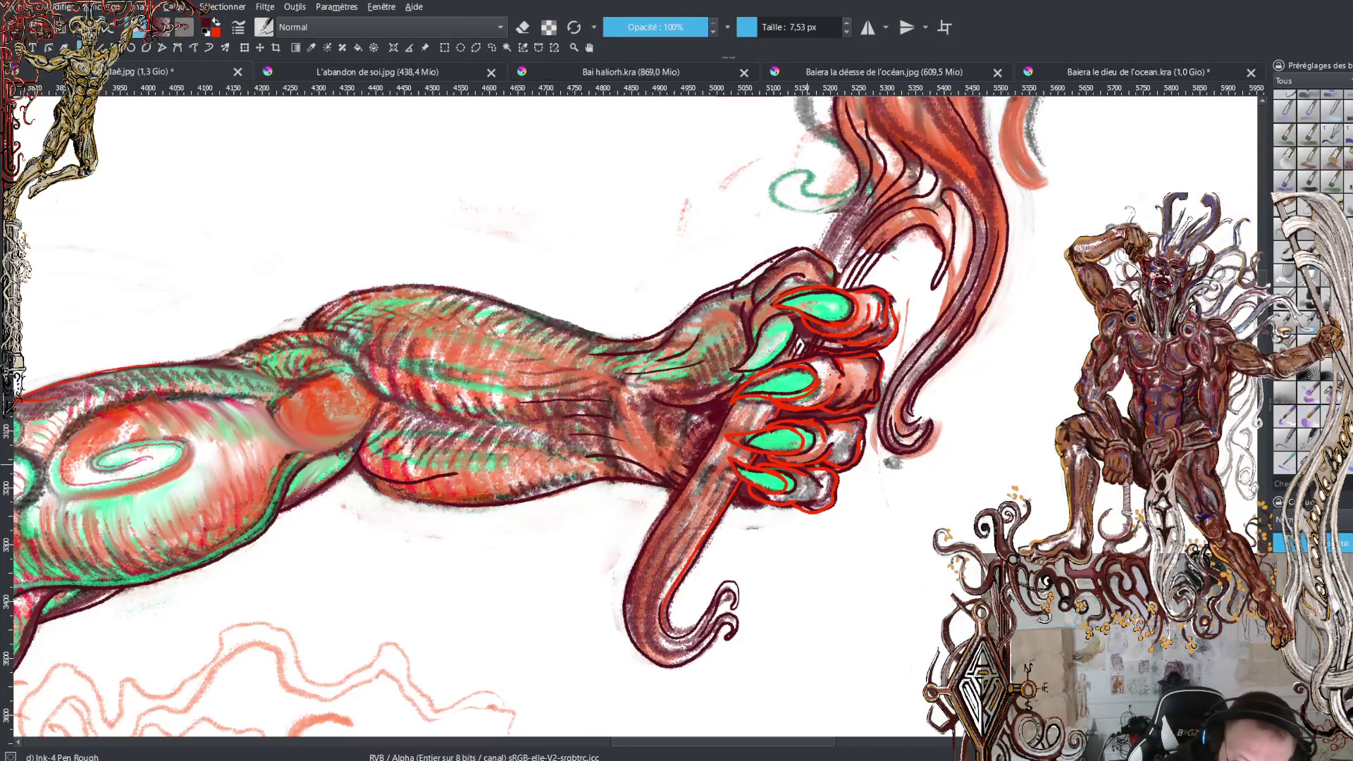
Ink dark contours along the lower finger edges and the thumb, ending with red as the colour
{"action": "mouse_move", "coordinate": [835, 471]}
{"action": "left_mouse_down"}
{"action": "mouse_move", "coordinate": [795, 512]}
{"action": "mouse_move", "coordinate": [731, 505]}
{"action": "left_mouse_up"}
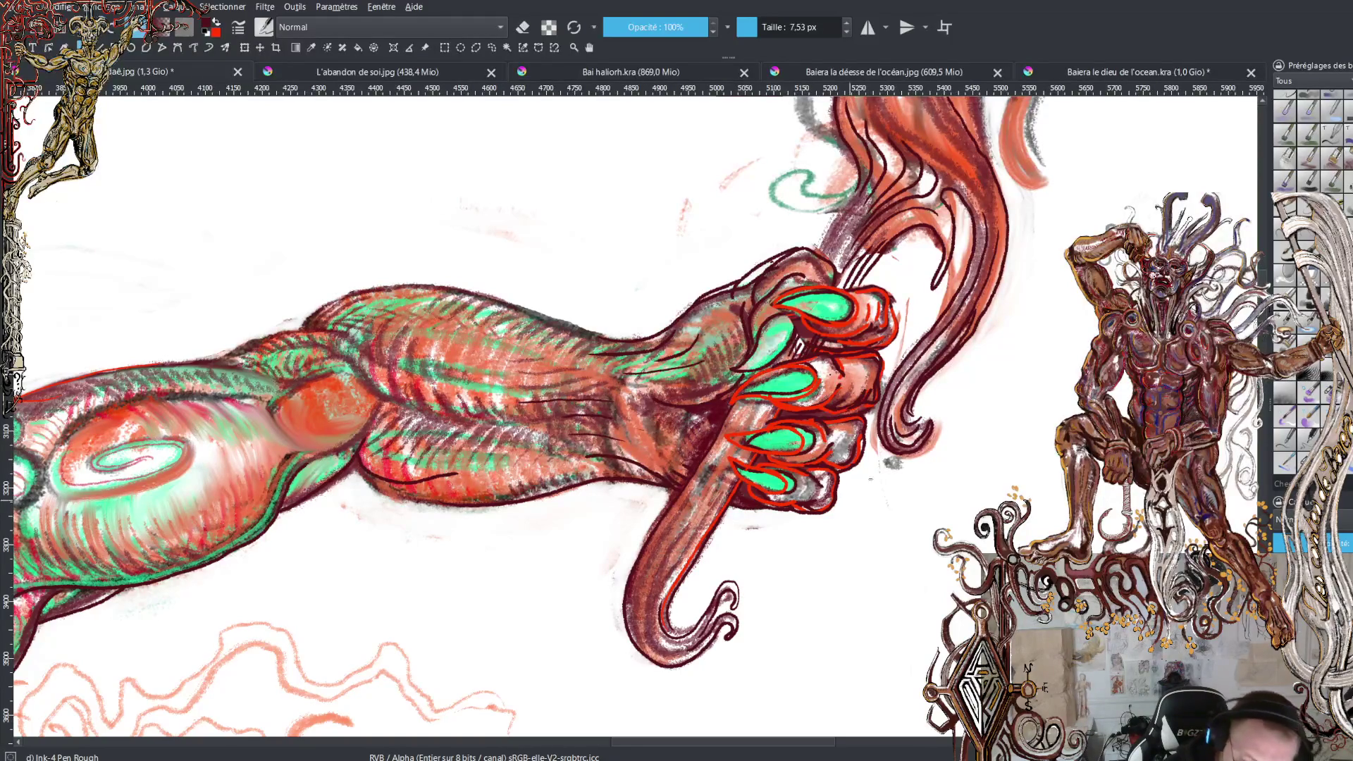
{"action": "mouse_move", "coordinate": [776, 505]}
{"action": "left_mouse_down"}
{"action": "mouse_move", "coordinate": [750, 490]}
{"action": "mouse_move", "coordinate": [783, 465]}
{"action": "mouse_move", "coordinate": [805, 472]}
{"action": "left_mouse_up"}
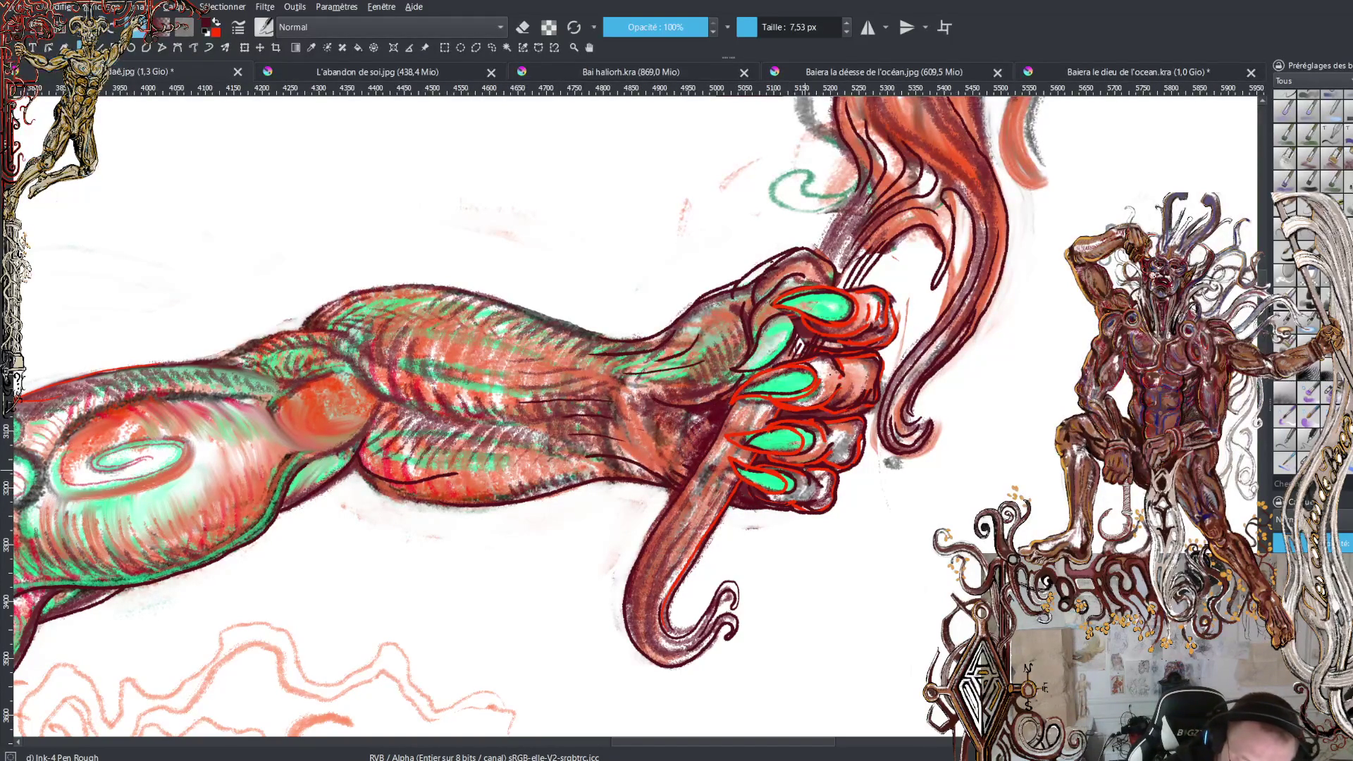
{"action": "left_click_drag", "start_coordinate": [828, 456], "coordinate": [768, 462]}
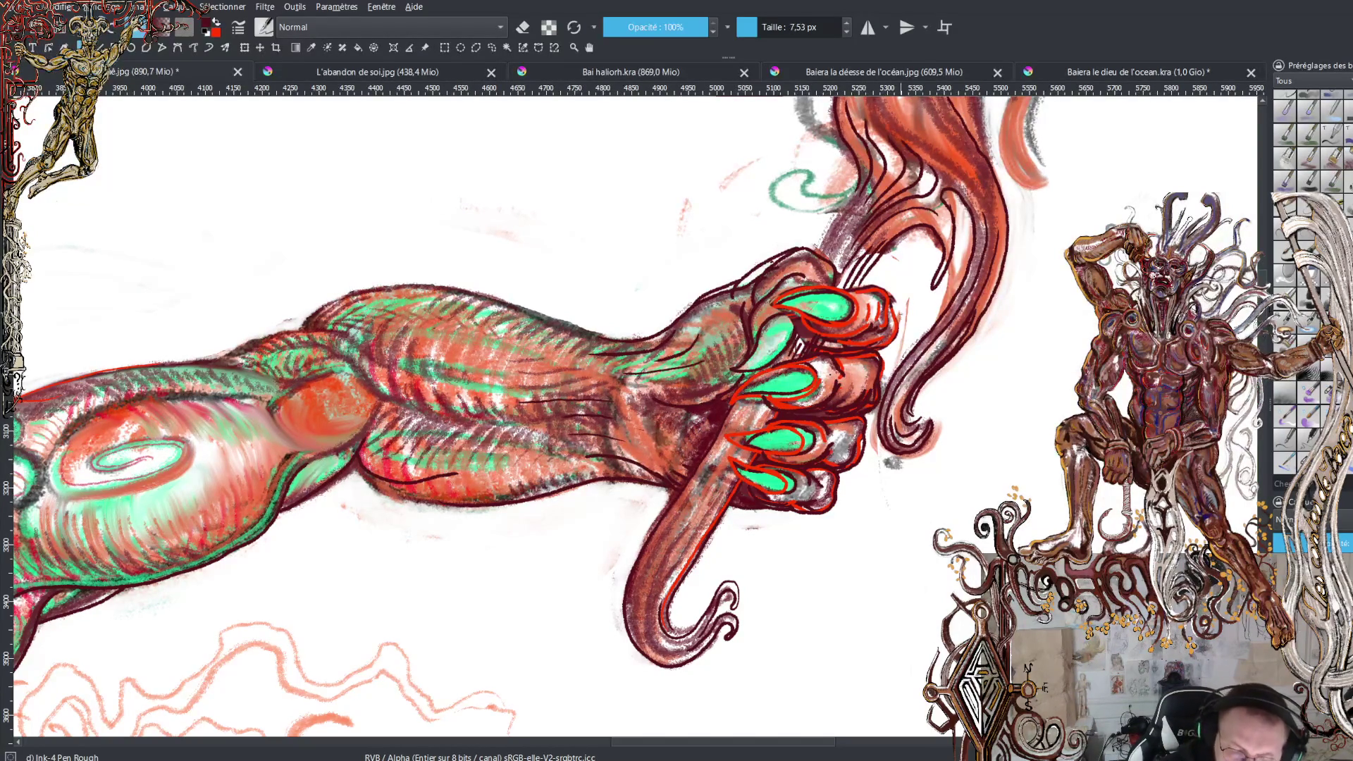
{"action": "left_click_drag", "start_coordinate": [867, 327], "coordinate": [818, 336]}
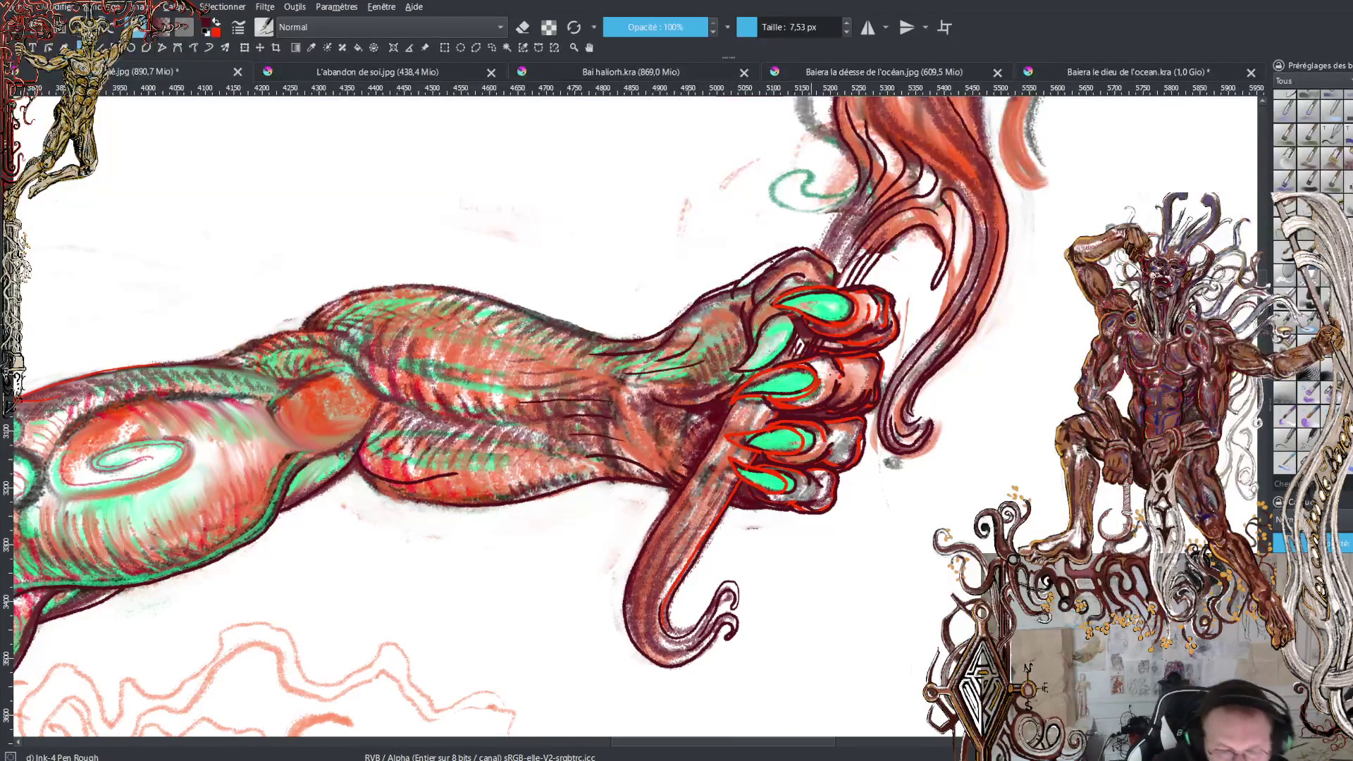
{"action": "key", "text": "x"}
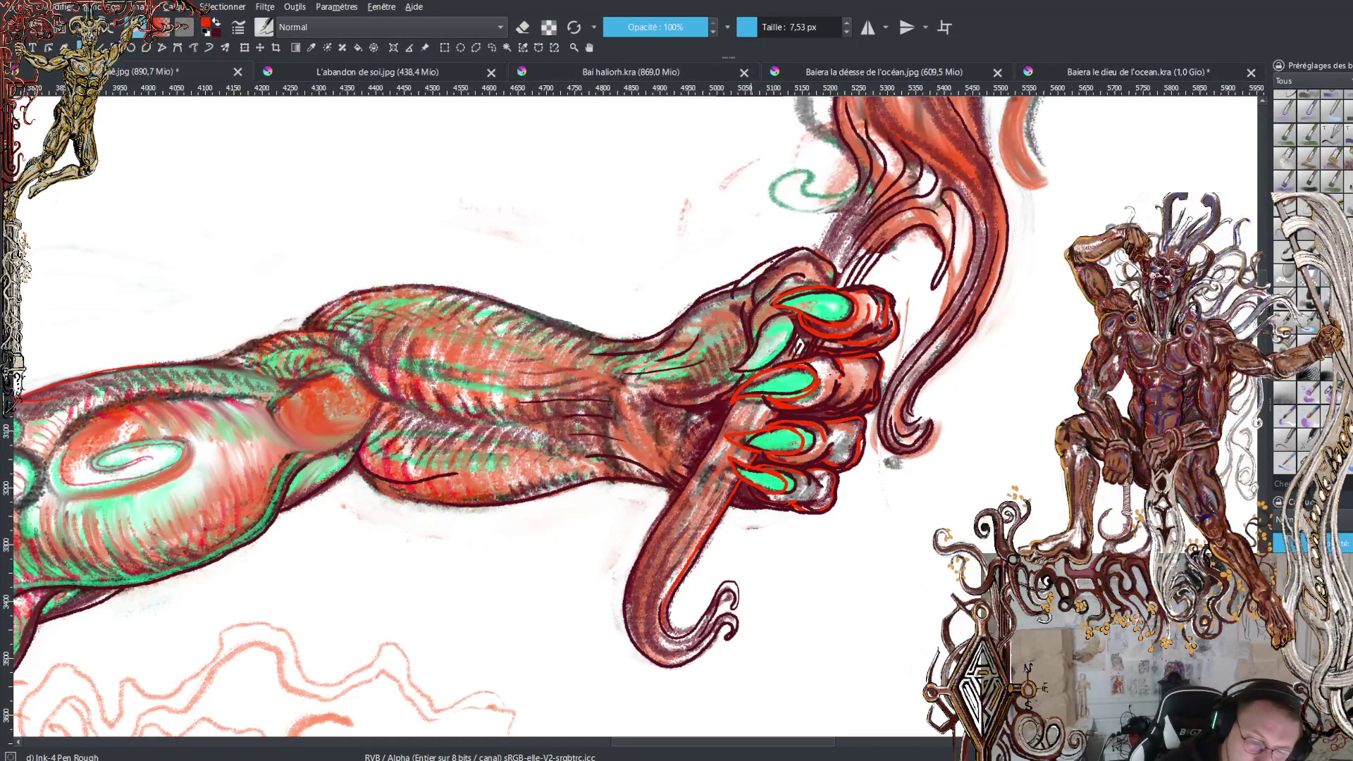
Stroke a red outline along the top finger's contour
{"action": "left_click_drag", "start_coordinate": [744, 338], "coordinate": [753, 308]}
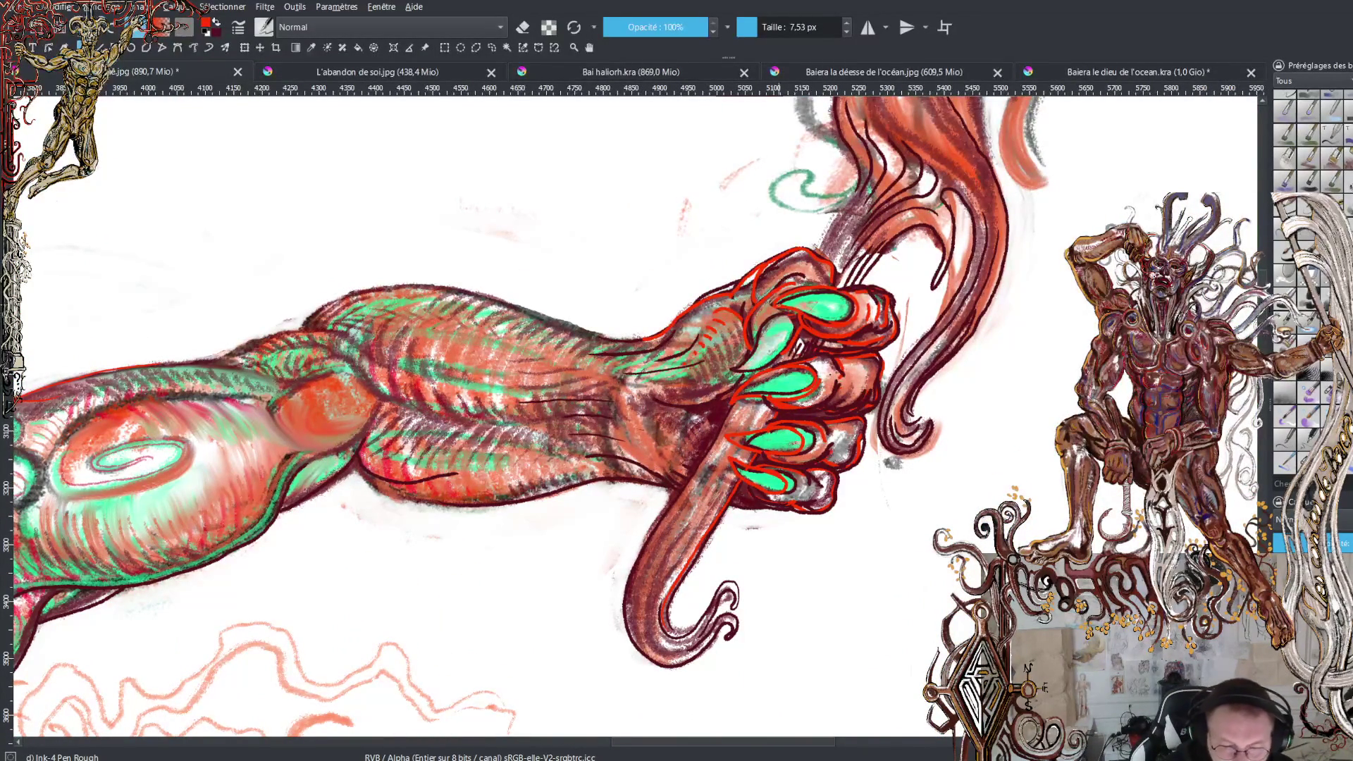
Paint the top knuckle with a red accent and brown-to-salmon skin tones
{"action": "mouse_move", "coordinate": [774, 307]}
{"action": "left_mouse_down"}
{"action": "mouse_move", "coordinate": [803, 287]}
{"action": "mouse_move", "coordinate": [789, 346]}
{"action": "left_mouse_up"}
{"action": "left_click_drag", "start_coordinate": [815, 302], "coordinate": [799, 341]}
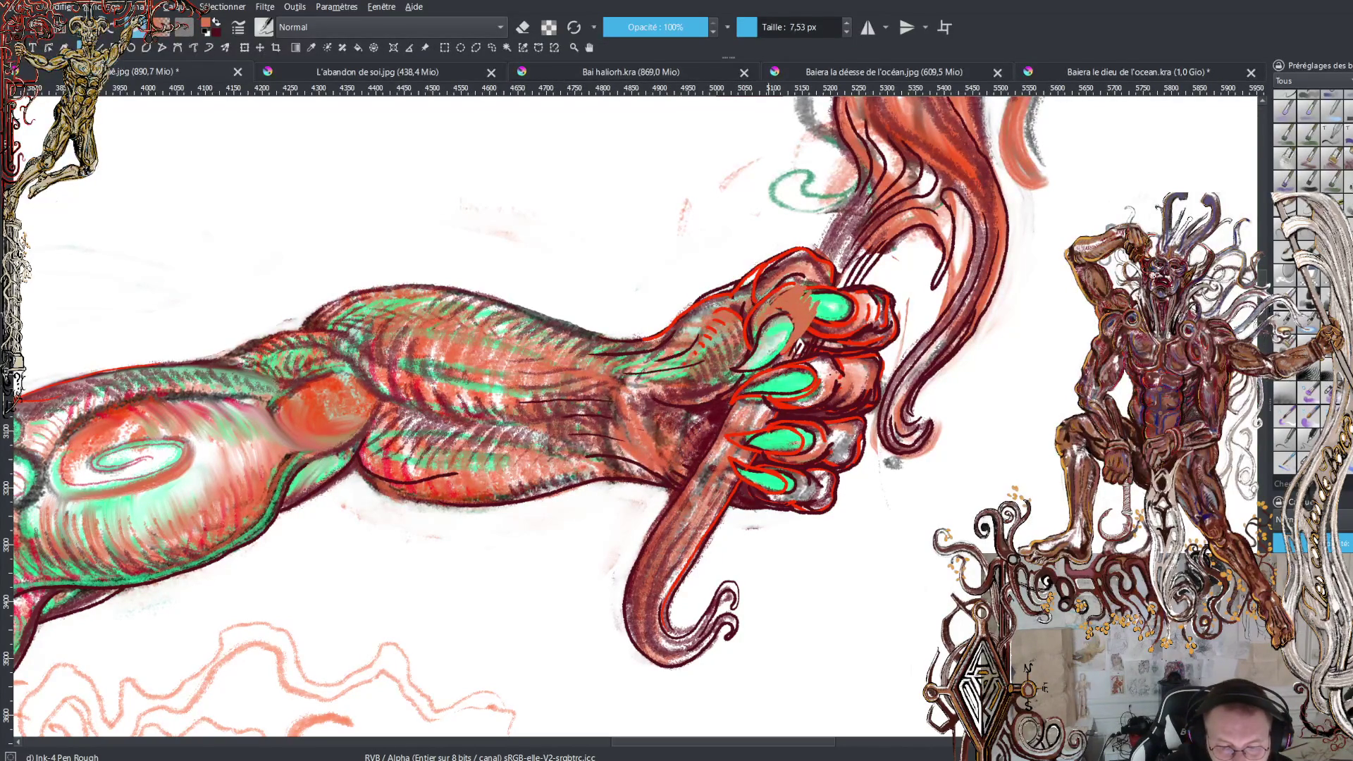
{"action": "mouse_move", "coordinate": [831, 277]}
{"action": "left_mouse_down"}
{"action": "mouse_move", "coordinate": [808, 307]}
{"action": "mouse_move", "coordinate": [803, 294]}
{"action": "mouse_move", "coordinate": [769, 301]}
{"action": "left_mouse_up"}
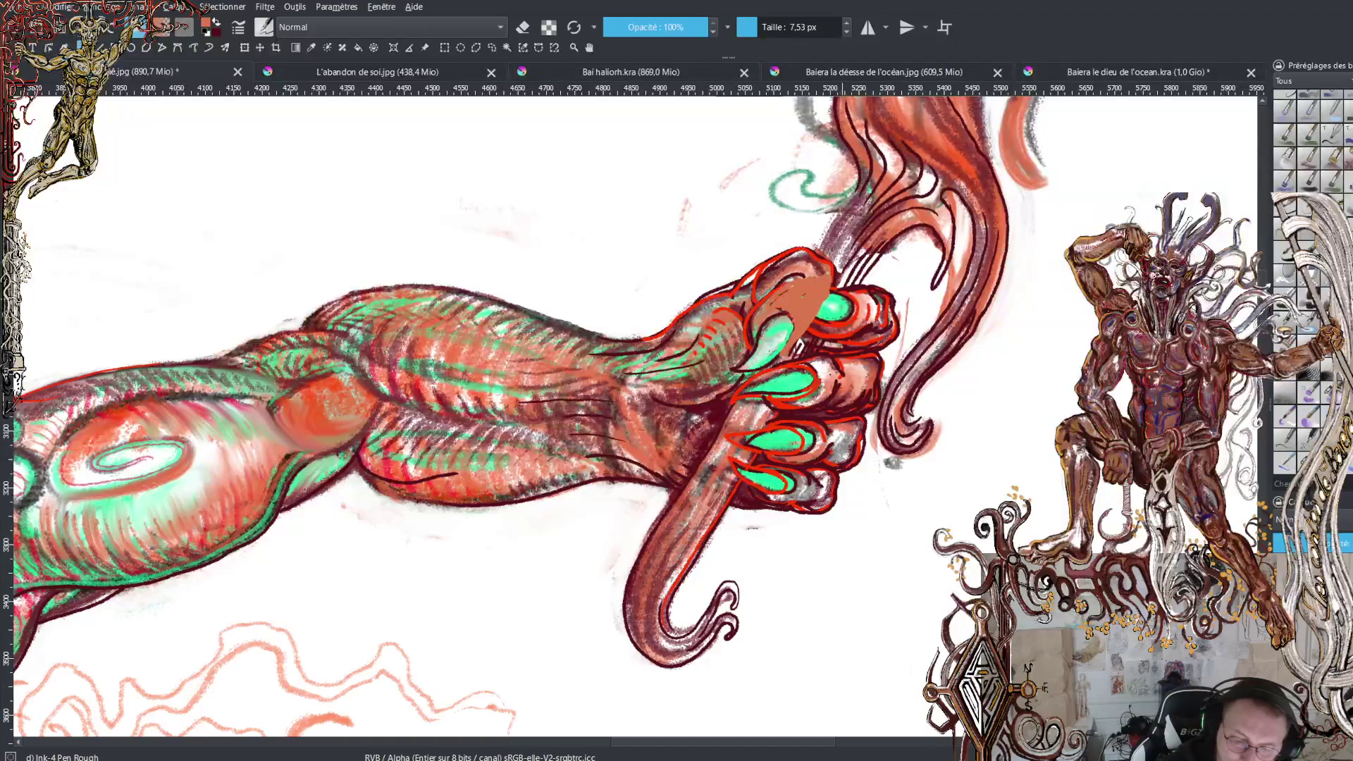
{"action": "key", "text": "x"}
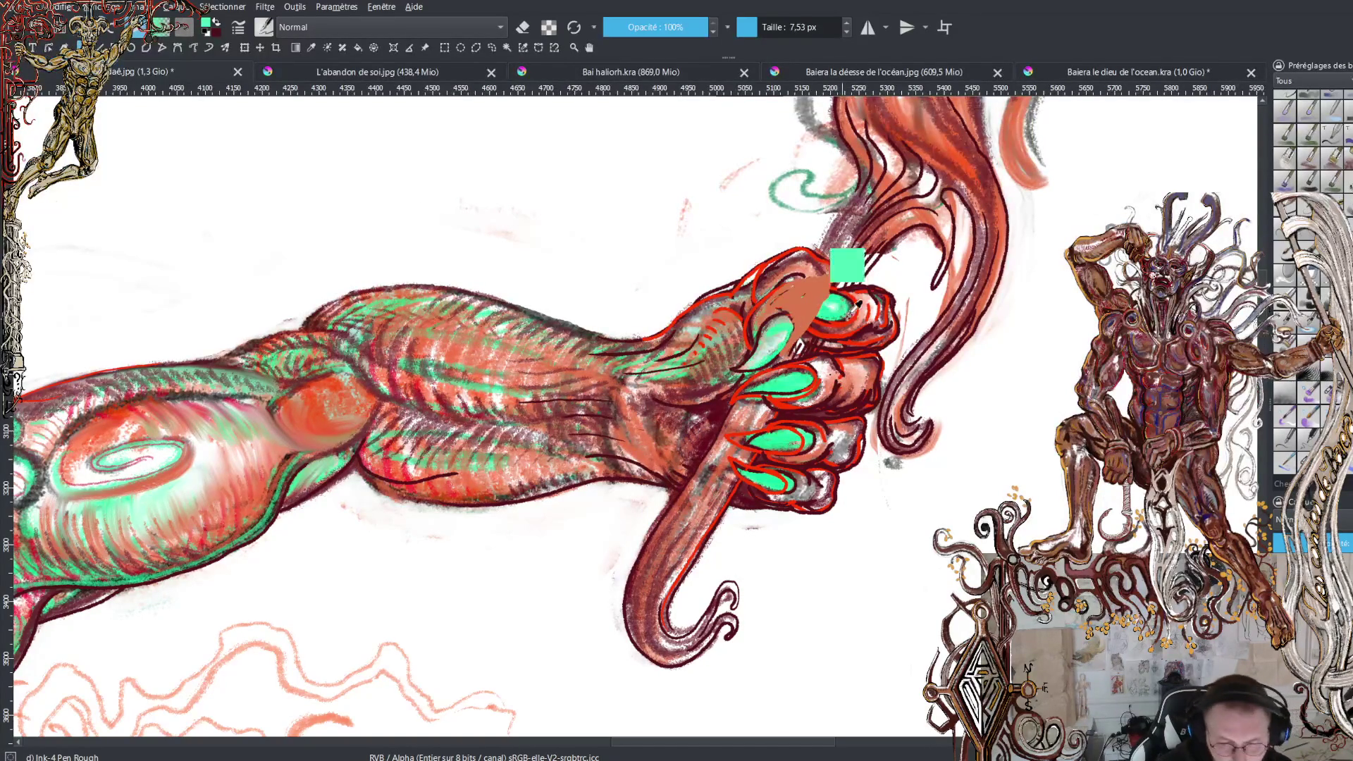
{"action": "left_click_drag", "start_coordinate": [827, 301], "coordinate": [846, 323]}
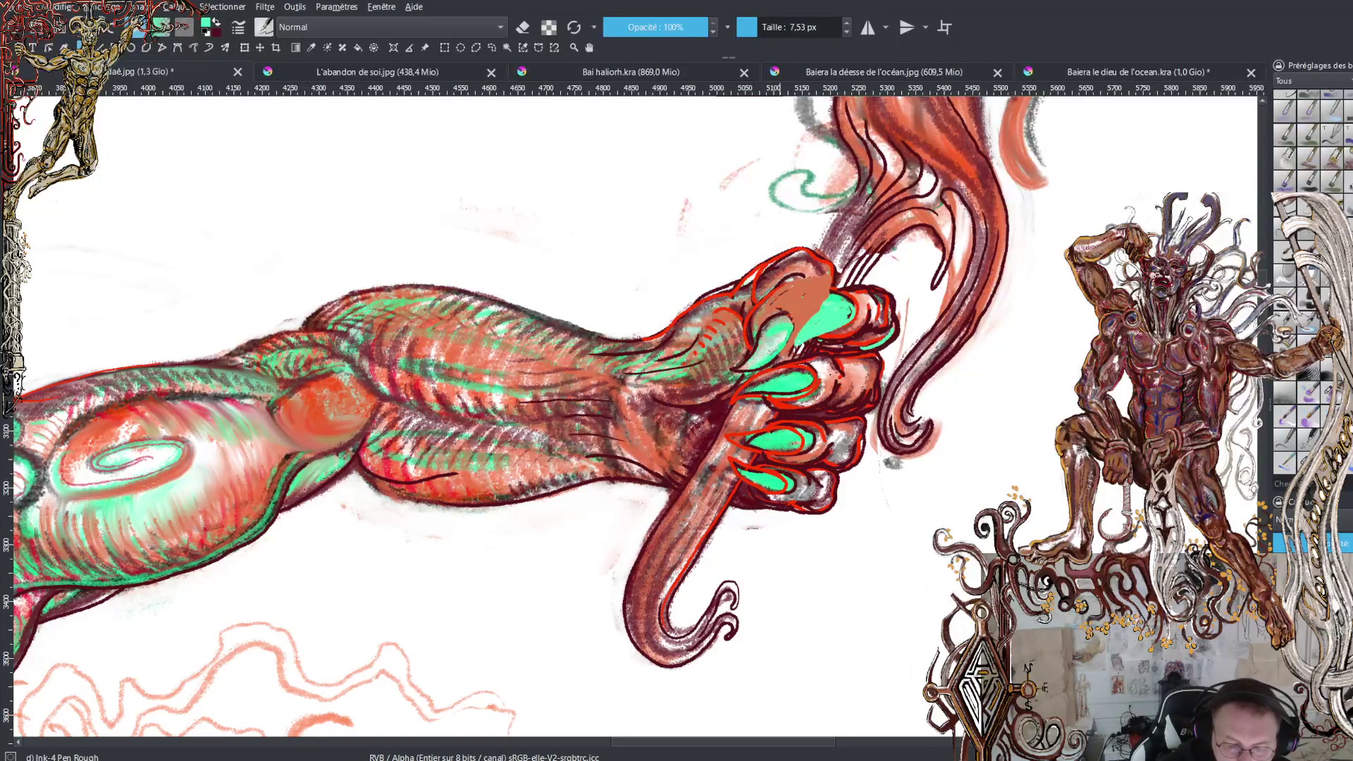
Ink a dark red outline beside the top knuckle against the green claw
{"action": "key", "text": "x"}
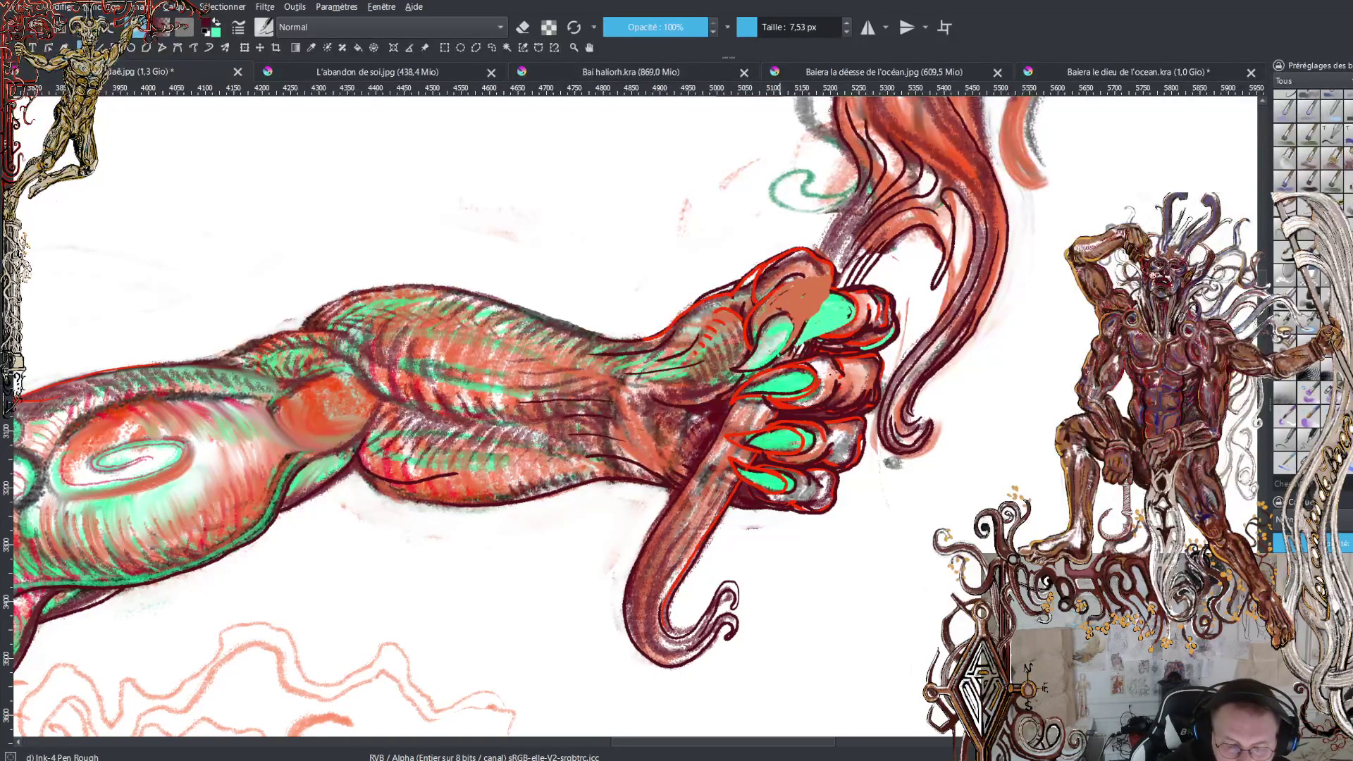
{"action": "mouse_move", "coordinate": [820, 311]}
{"action": "left_mouse_down"}
{"action": "mouse_move", "coordinate": [833, 273]}
{"action": "mouse_move", "coordinate": [818, 260]}
{"action": "left_mouse_up"}
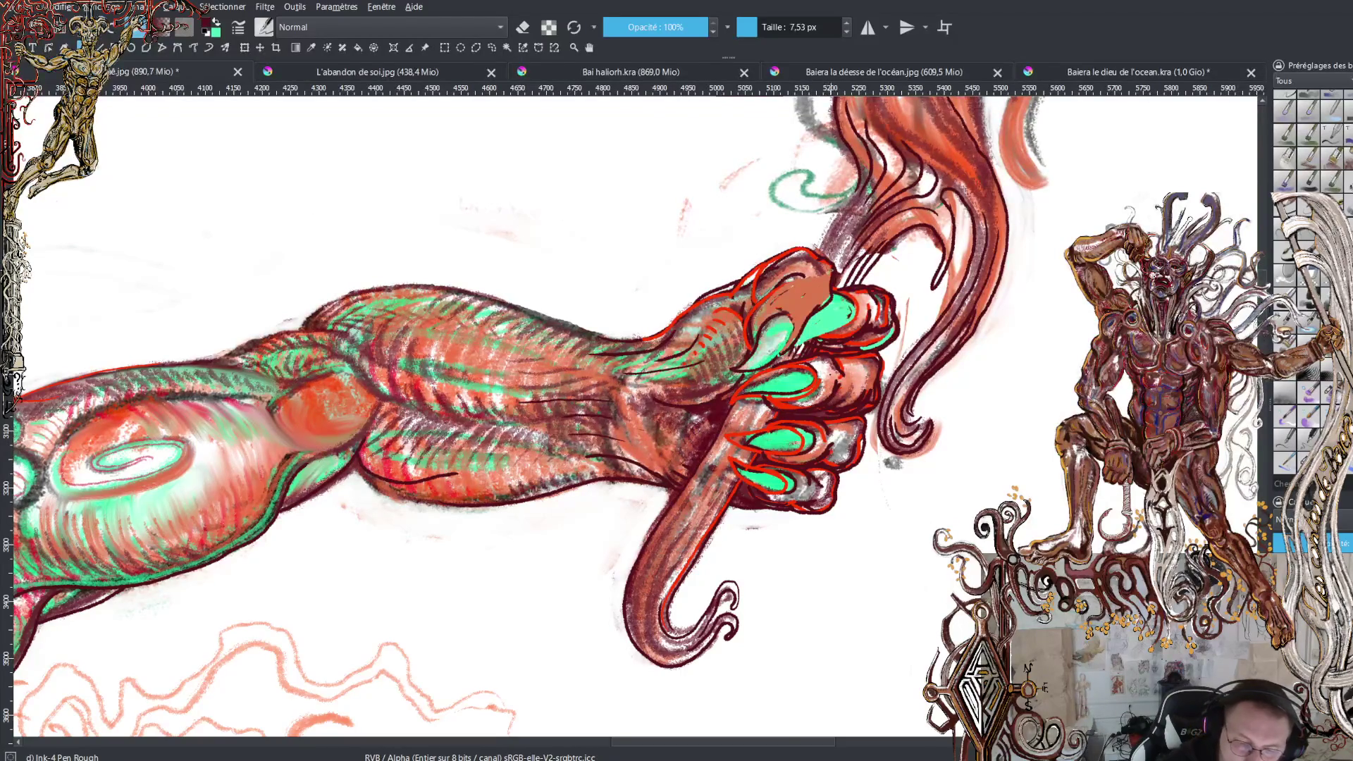
{"action": "key", "text": "x"}
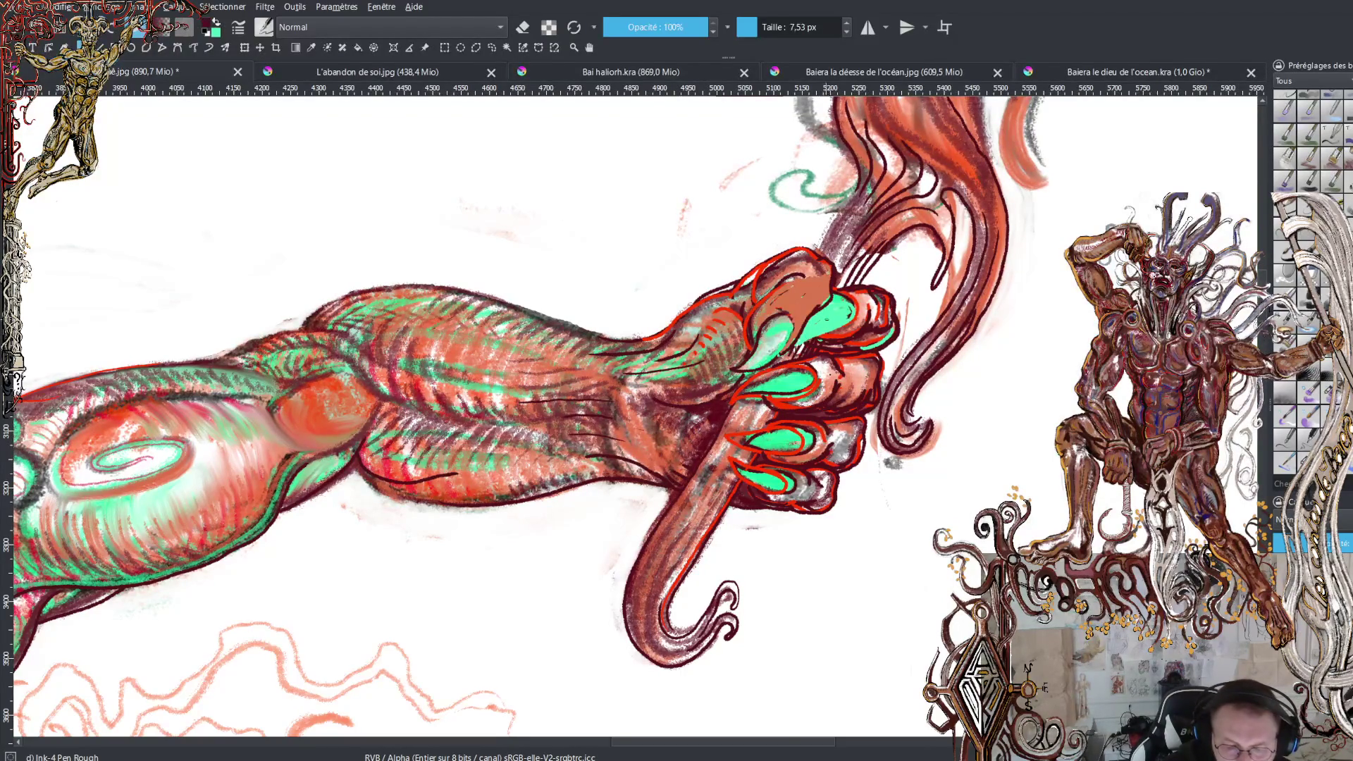
{"action": "key", "text": "x"}
{"action": "key", "text": "x"}
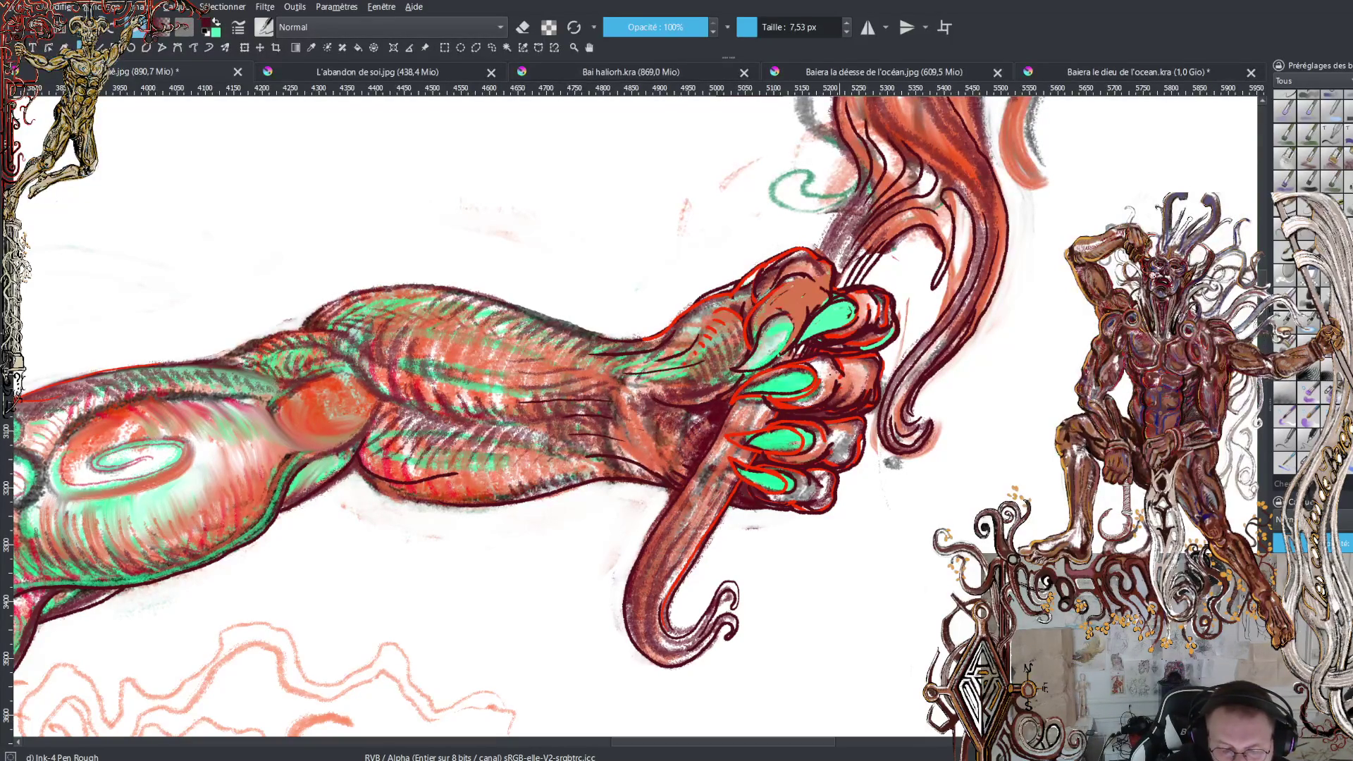
Sample red from the claw and paint the knuckles bright red
{"action": "left_click", "coordinate": [839, 333], "text": "ctrl"}
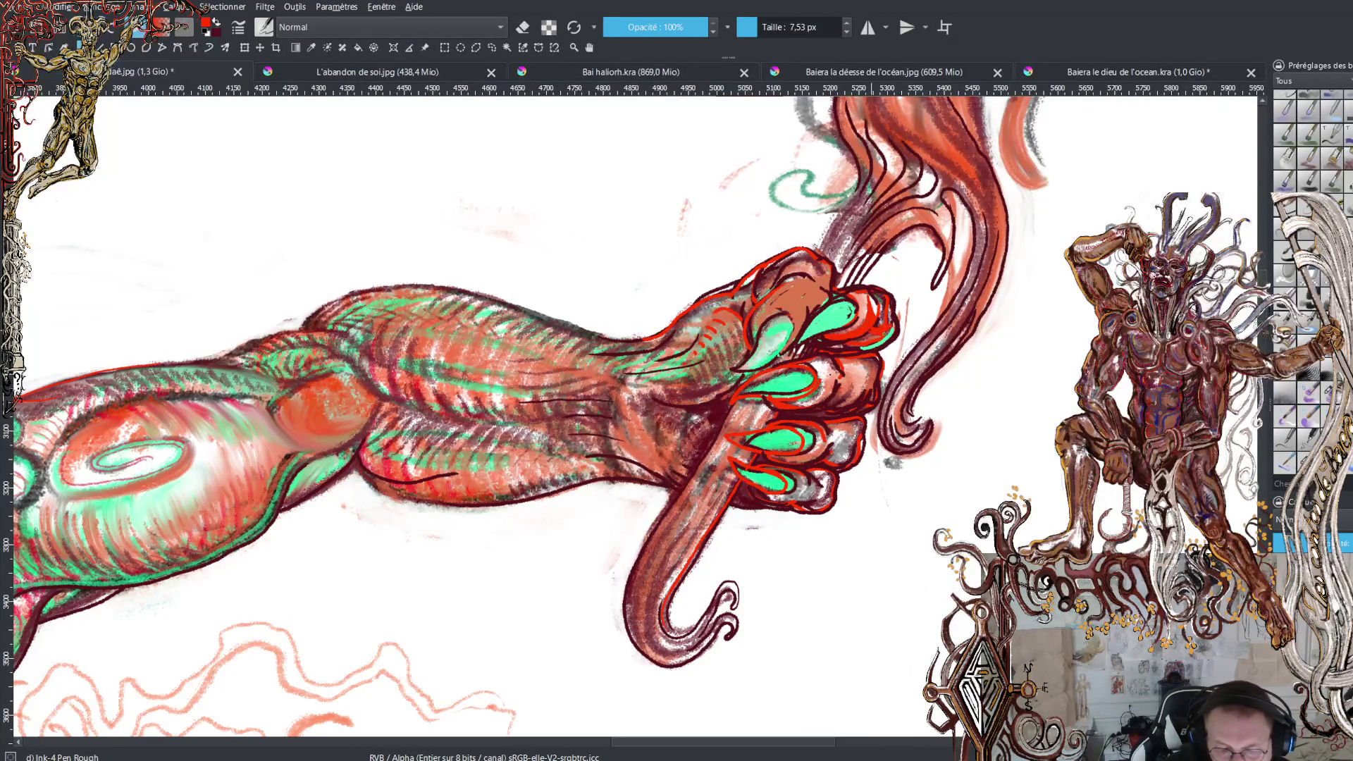
{"action": "left_click_drag", "start_coordinate": [867, 335], "coordinate": [895, 347]}
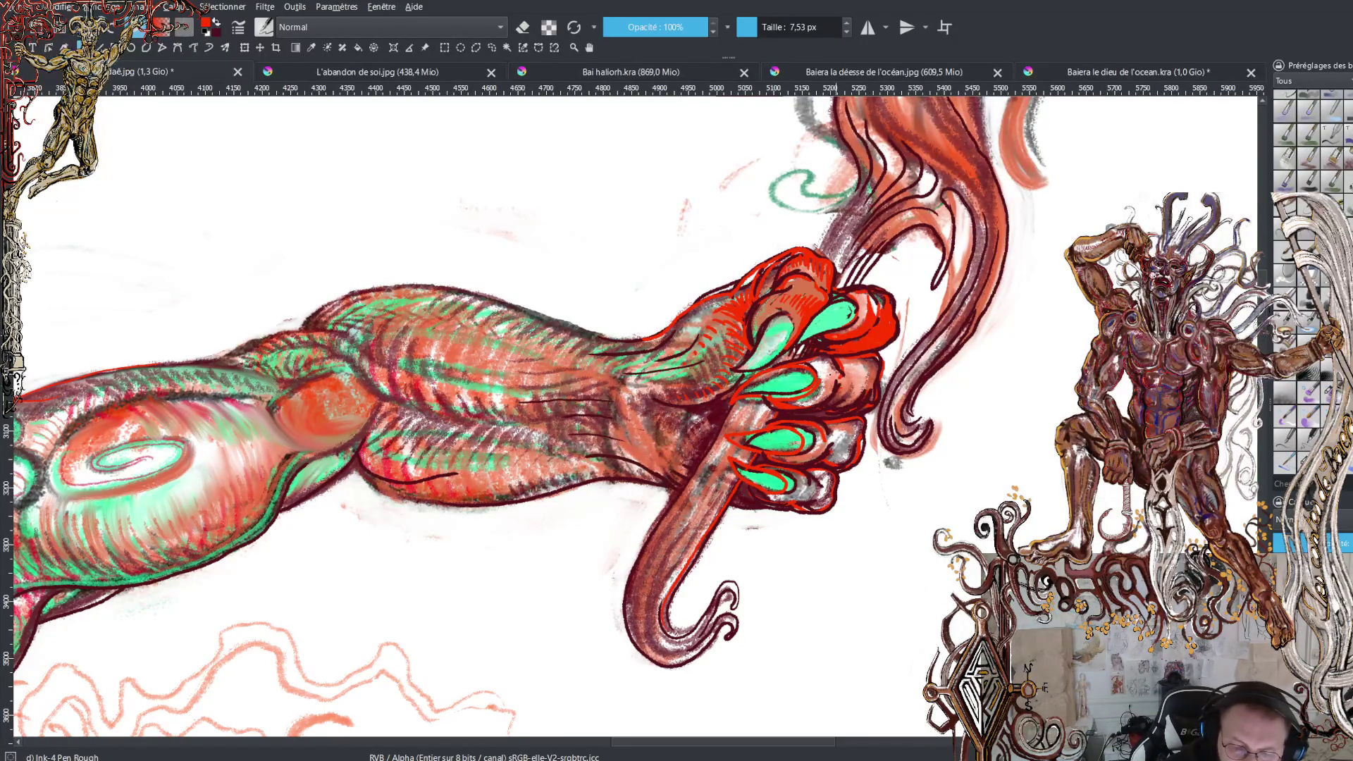
Draw a short dark crease line at the top knuckle
{"action": "mouse_move", "coordinate": [859, 329]}
{"action": "left_mouse_down"}
{"action": "mouse_move", "coordinate": [867, 302]}
{"action": "mouse_move", "coordinate": [859, 322]}
{"action": "mouse_move", "coordinate": [877, 308]}
{"action": "mouse_move", "coordinate": [890, 332]}
{"action": "left_mouse_up"}
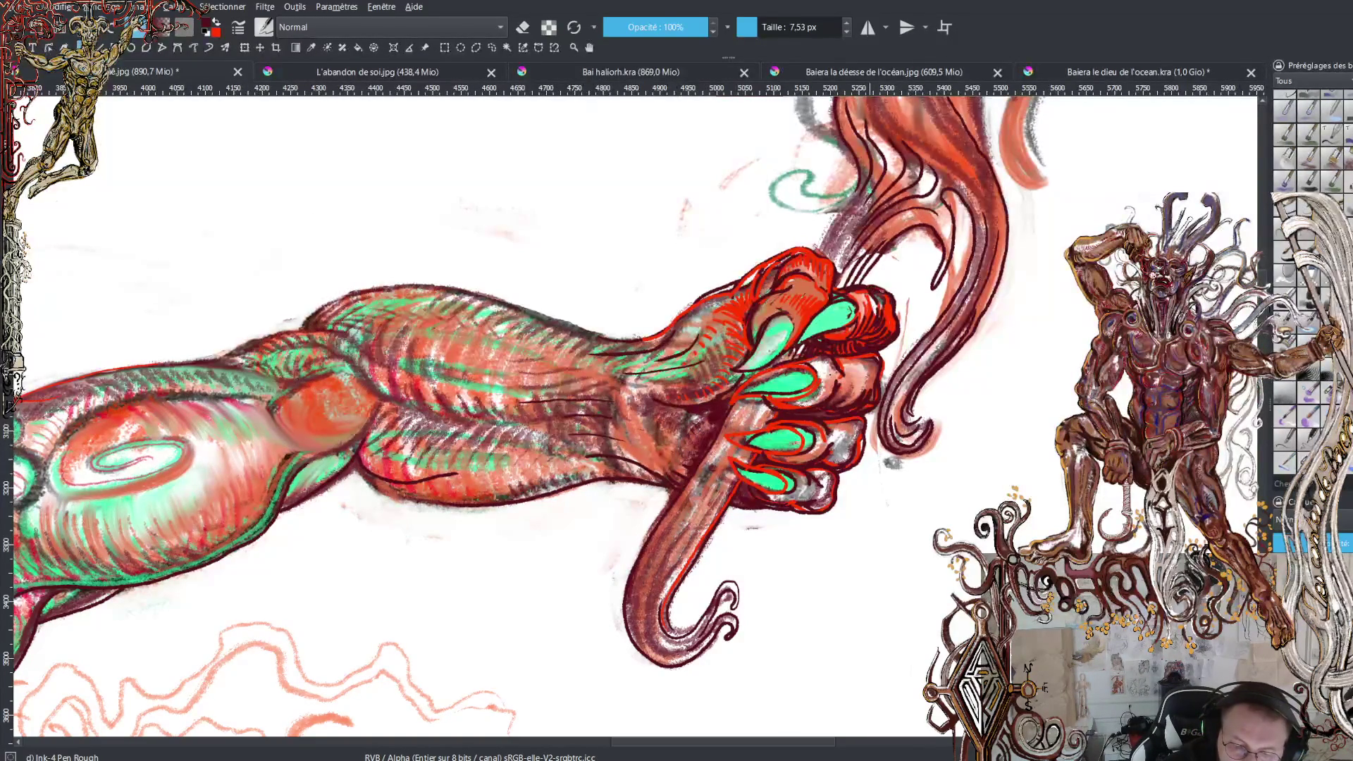
Reinforce the fist's right edge outline, then leave eraser mode and ready the dark colour
{"action": "mouse_move", "coordinate": [882, 285]}
{"action": "left_mouse_down"}
{"action": "mouse_move", "coordinate": [904, 314]}
{"action": "mouse_move", "coordinate": [893, 343]}
{"action": "left_mouse_up"}
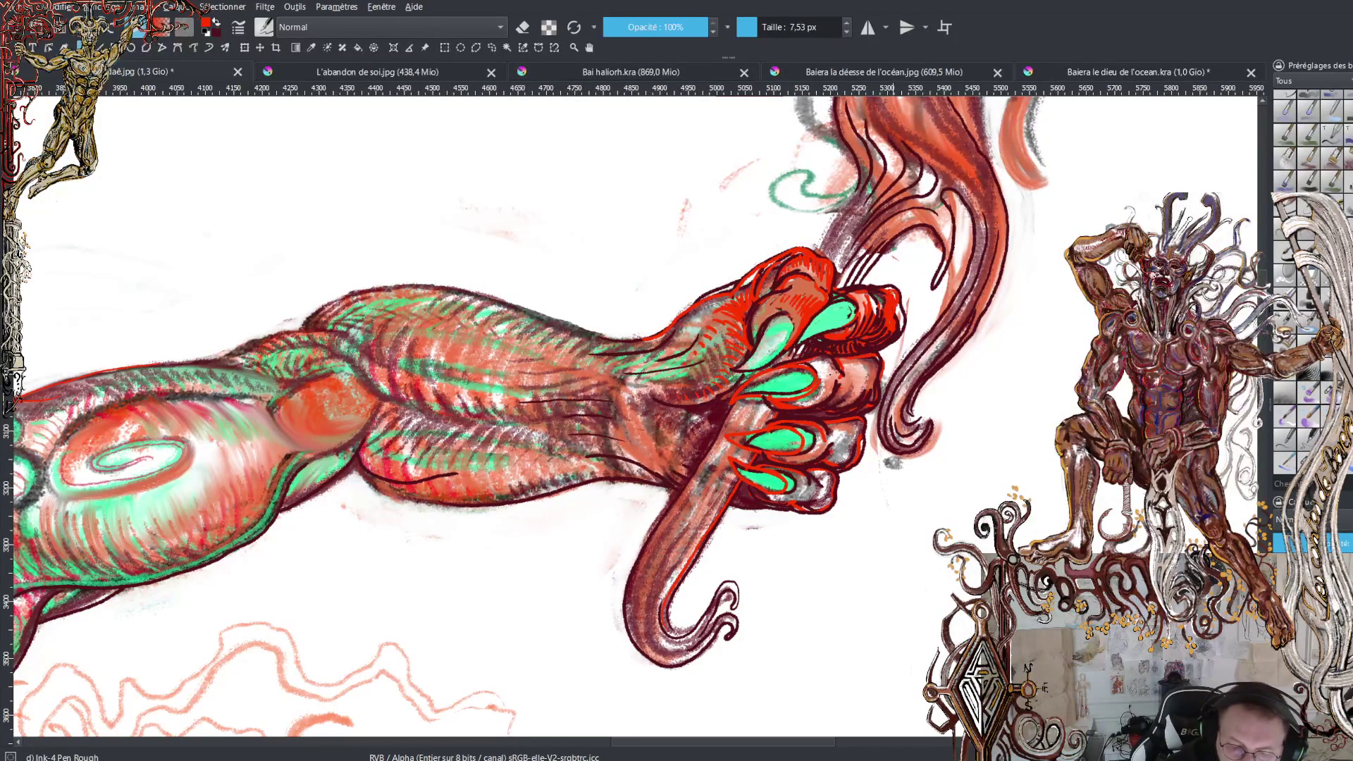
{"action": "left_click_drag", "start_coordinate": [898, 307], "coordinate": [900, 332]}
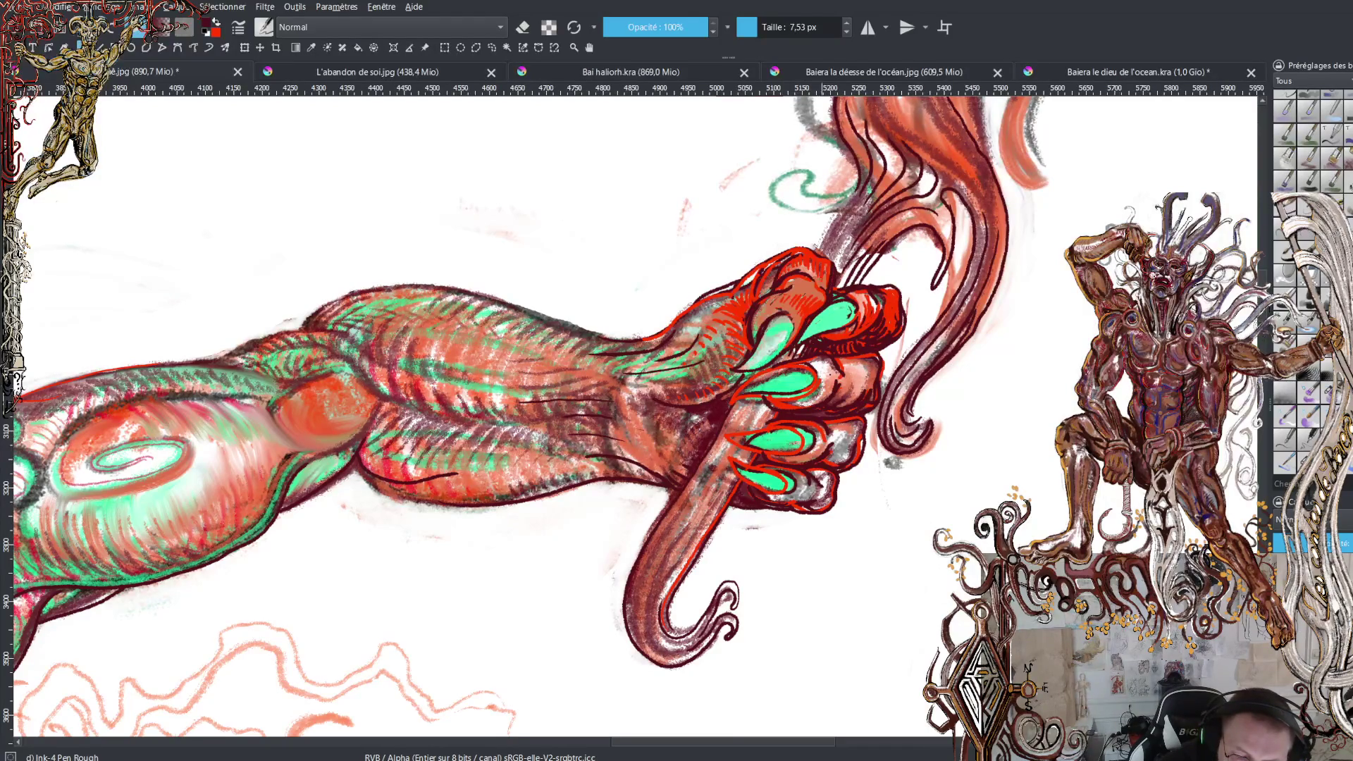
{"action": "key", "text": "x"}
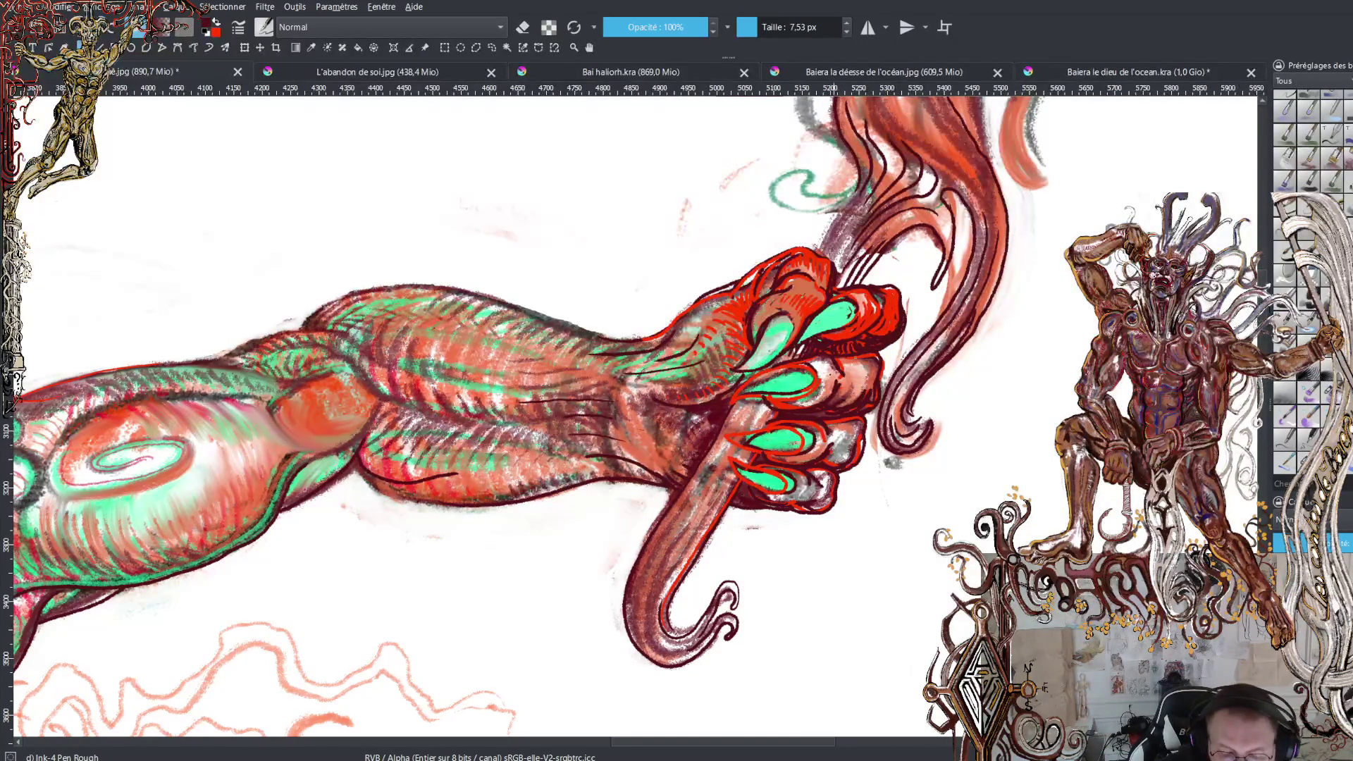
{"action": "key", "text": "slash"}
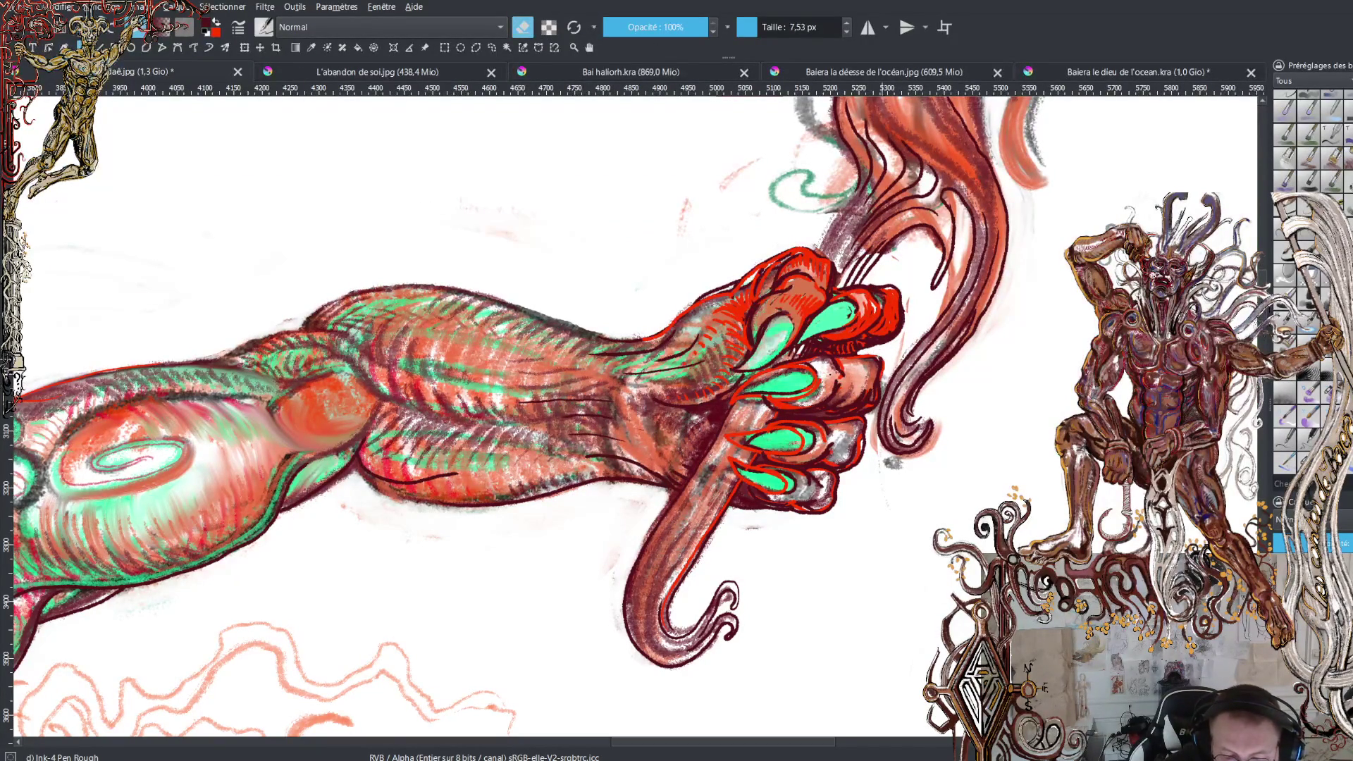
{"action": "key", "text": "e"}
{"action": "key", "text": "x"}
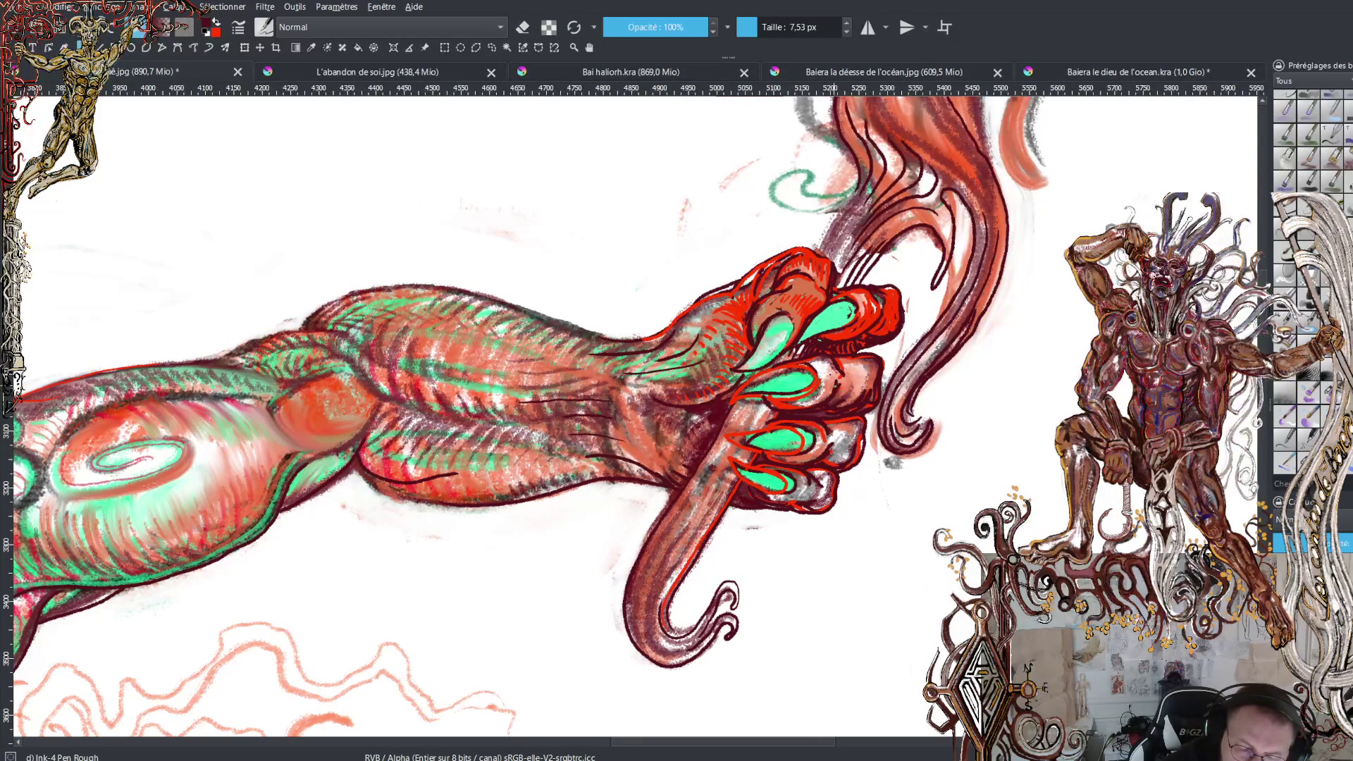
{"action": "key", "text": "x"}
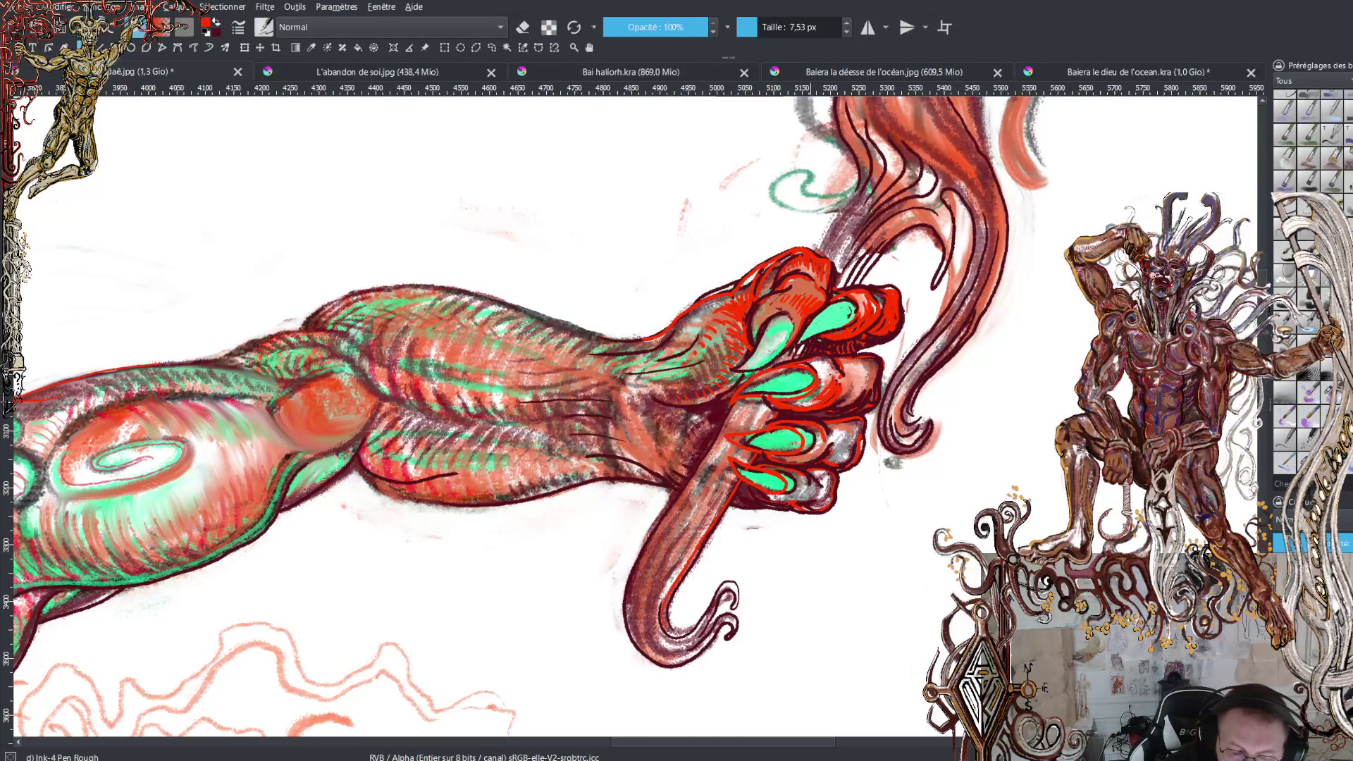
Hatch fine dark shading down the red fingers of the clenched fist
{"action": "mouse_move", "coordinate": [829, 368]}
{"action": "left_mouse_down"}
{"action": "mouse_move", "coordinate": [816, 361]}
{"action": "mouse_move", "coordinate": [860, 364]}
{"action": "mouse_move", "coordinate": [867, 379]}
{"action": "mouse_move", "coordinate": [874, 400]}
{"action": "mouse_move", "coordinate": [853, 431]}
{"action": "left_mouse_up"}
{"action": "mouse_move", "coordinate": [832, 431]}
{"action": "left_mouse_down"}
{"action": "mouse_move", "coordinate": [856, 438]}
{"action": "mouse_move", "coordinate": [856, 465]}
{"action": "mouse_move", "coordinate": [832, 478]}
{"action": "left_mouse_up"}
{"action": "left_click_drag", "start_coordinate": [814, 476], "coordinate": [830, 510]}
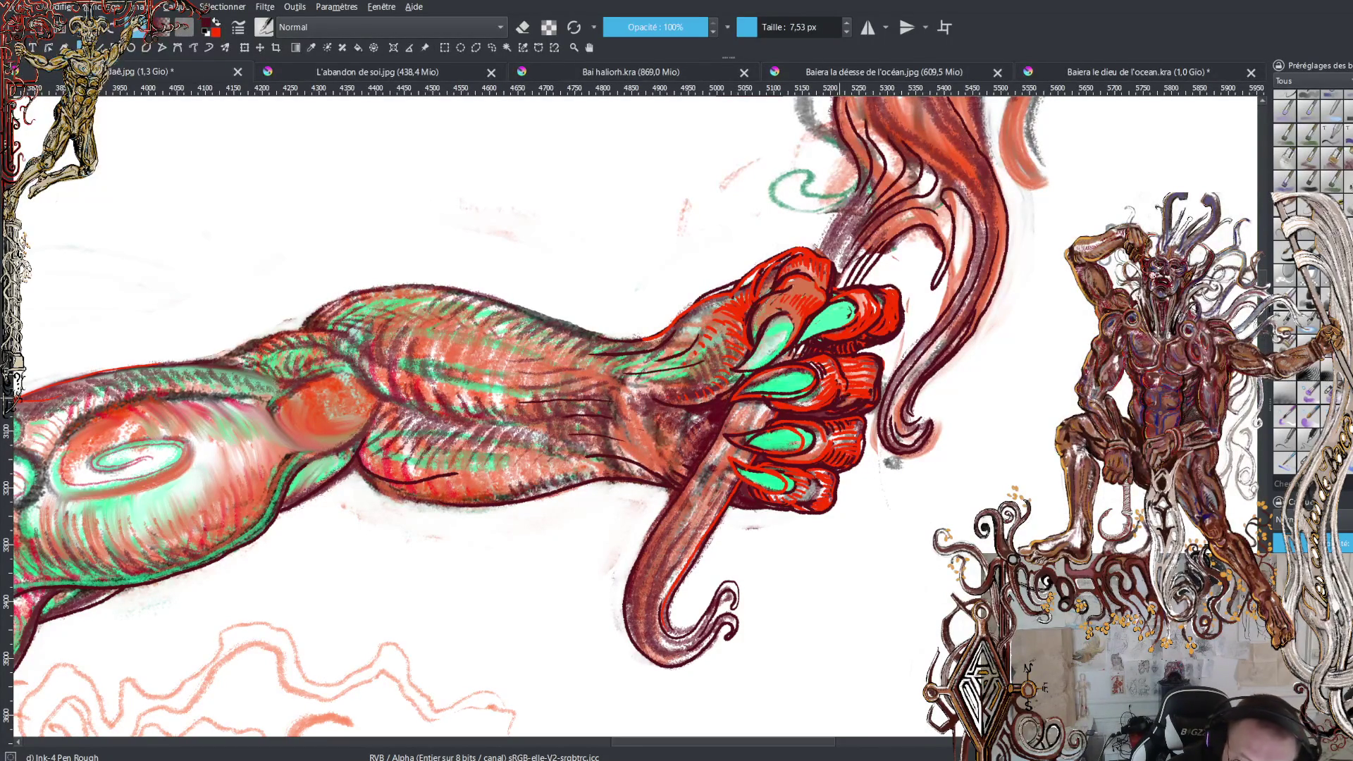
{"action": "key", "text": "x"}
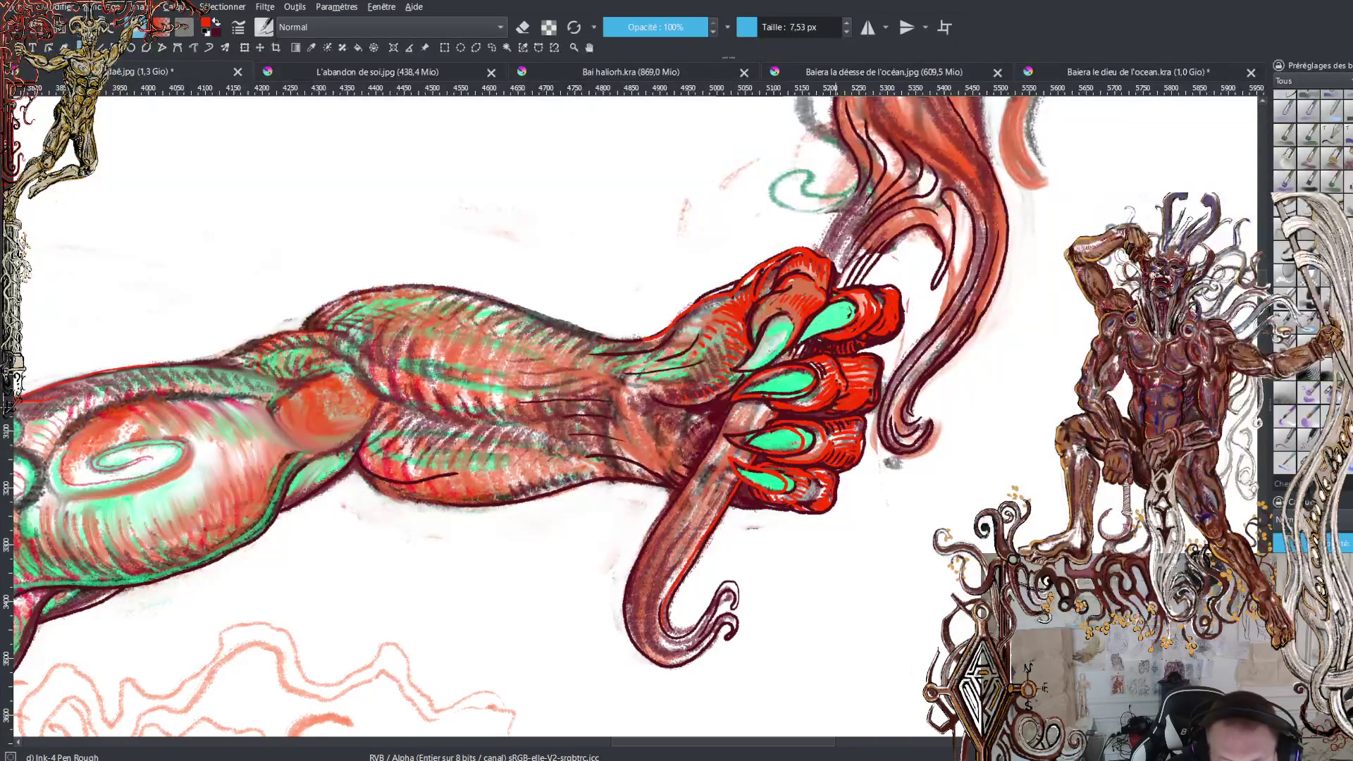
Undo a stray dark dab, then lay a salmon dab and thin salmon stroke across the thumb
{"action": "key", "text": "x"}
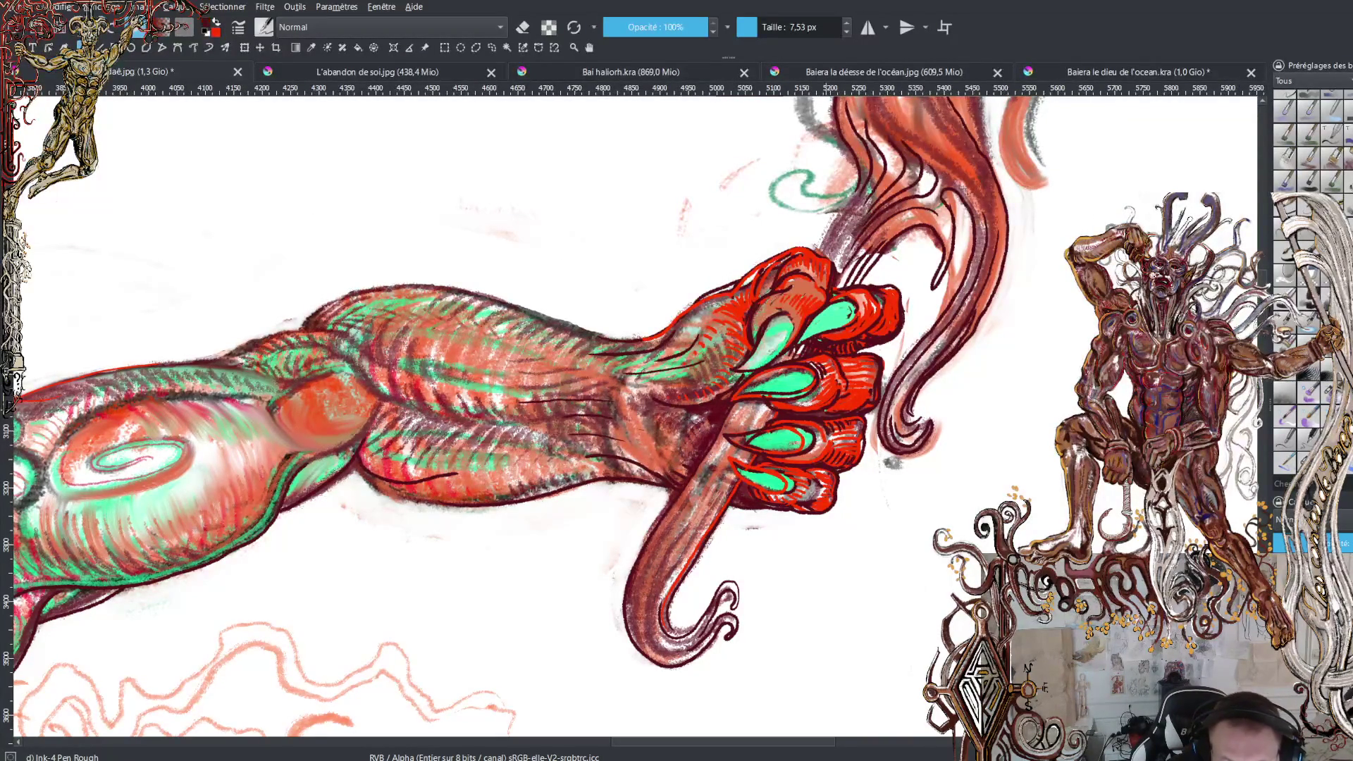
{"action": "key", "text": "x"}
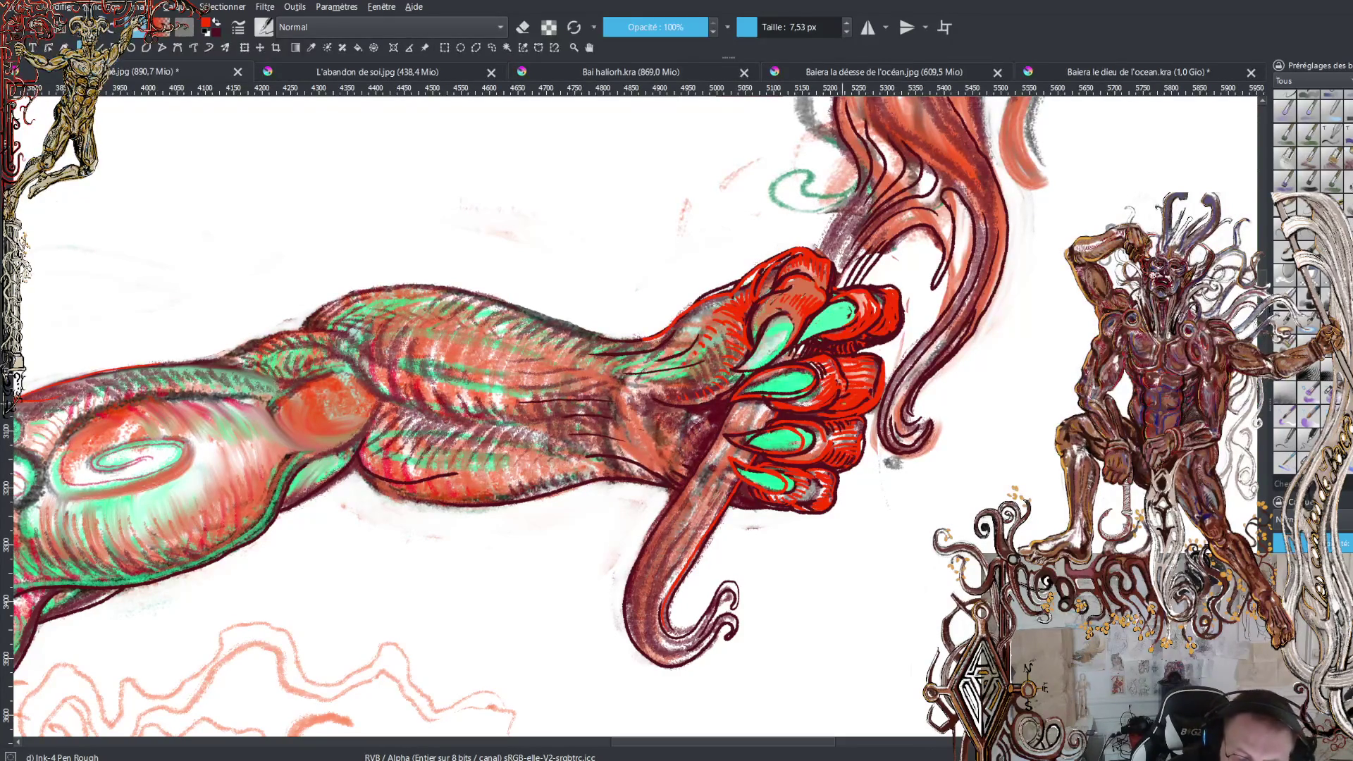
{"action": "key", "text": "x"}
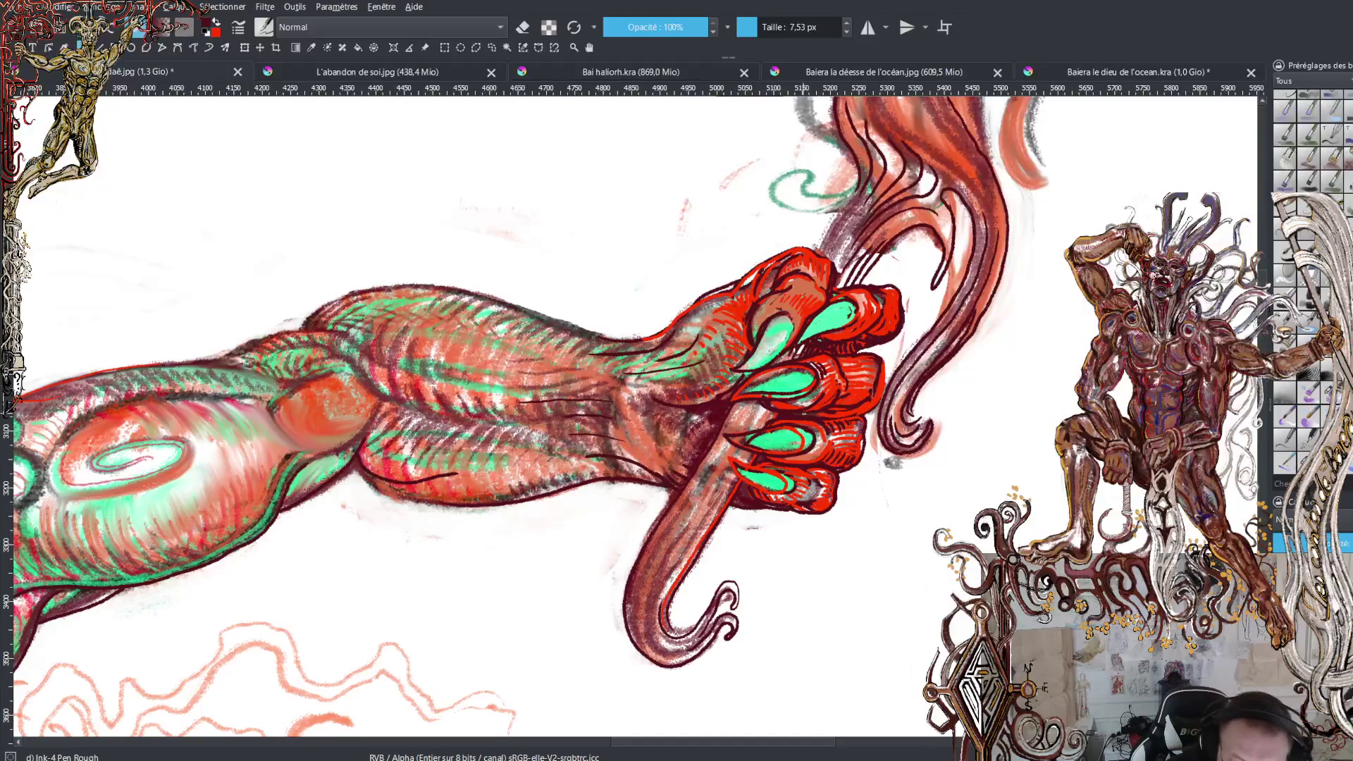
{"action": "left_click", "coordinate": [839, 374]}
{"action": "key", "text": "ctrl+z"}
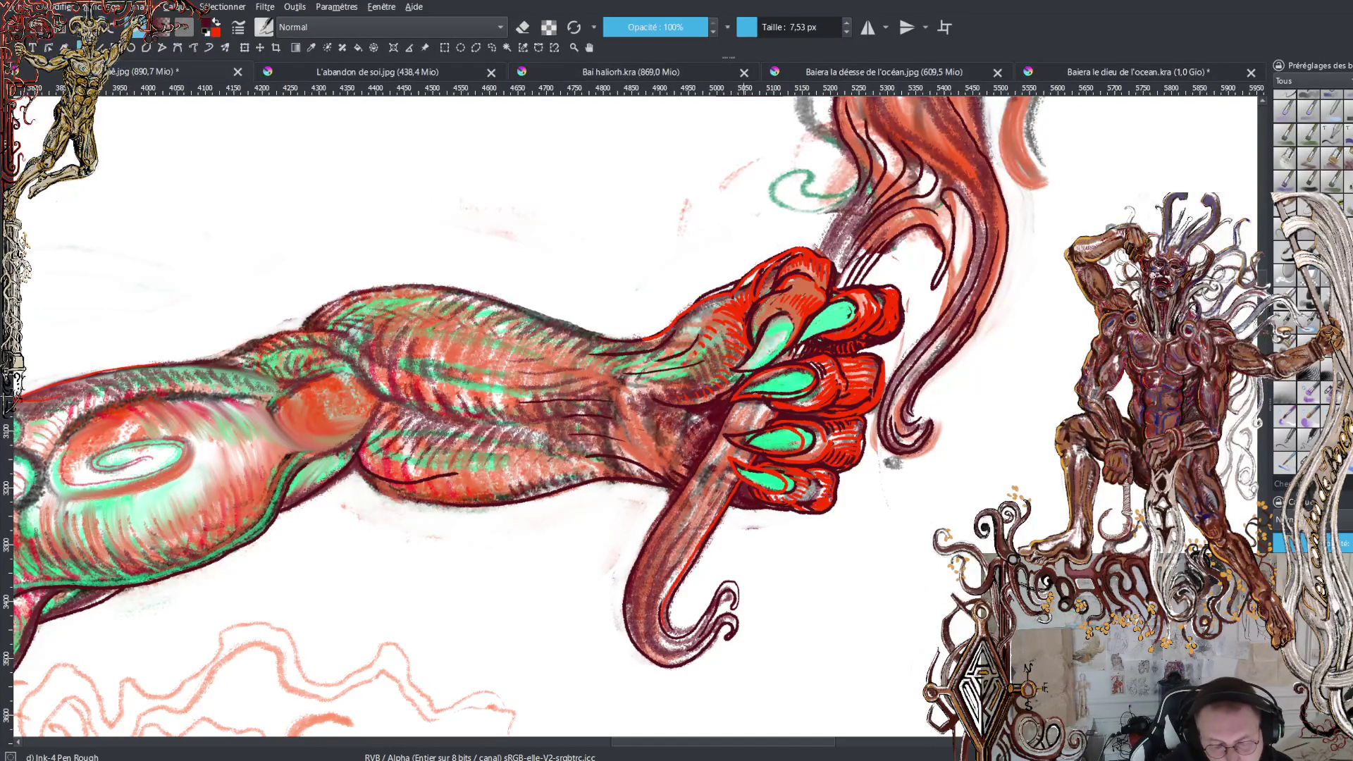
{"action": "left_click", "coordinate": [733, 372]}
{"action": "left_click_drag", "start_coordinate": [764, 350], "coordinate": [729, 428]}
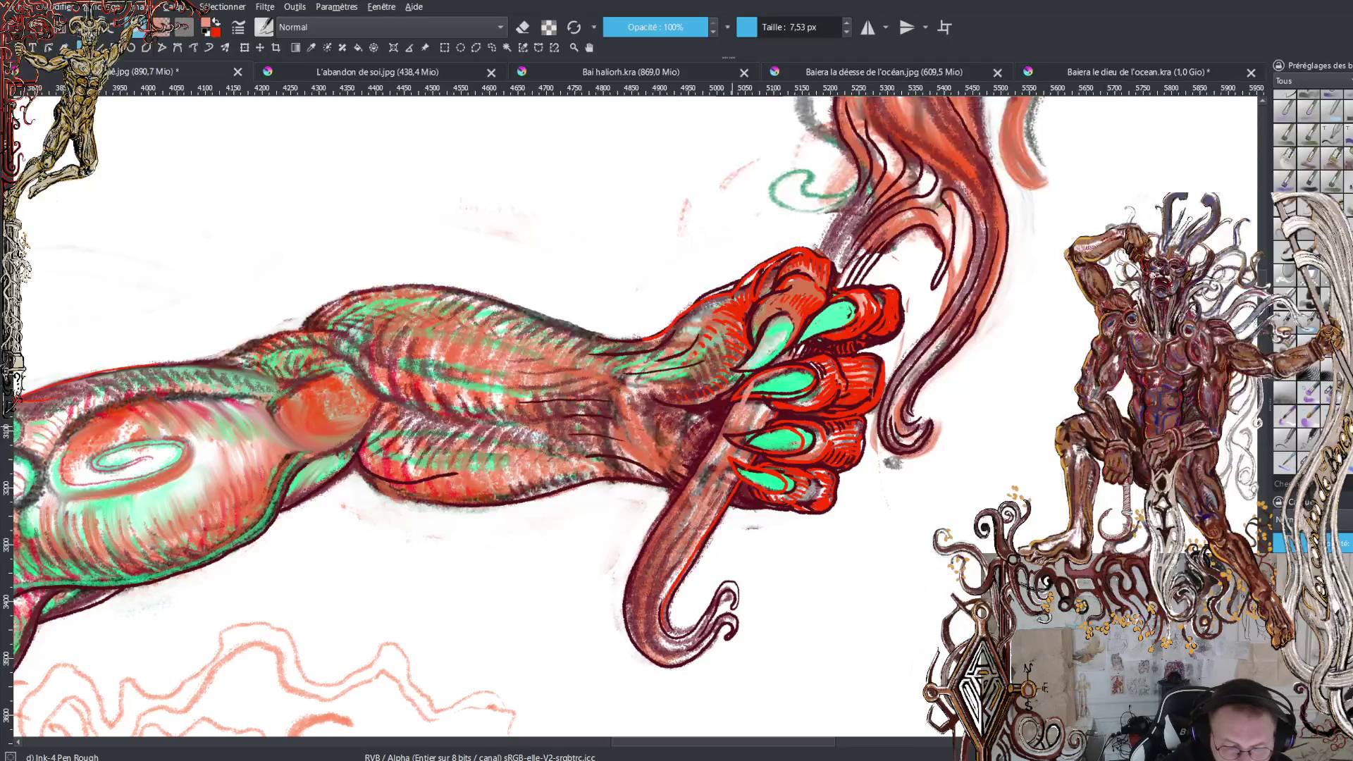
Model the thumb with salmon and brown strokes and darken the gaps between the fingers
{"action": "left_click_drag", "start_coordinate": [778, 365], "coordinate": [763, 374]}
{"action": "mouse_move", "coordinate": [729, 425]}
{"action": "left_mouse_down"}
{"action": "mouse_move", "coordinate": [755, 374]}
{"action": "mouse_move", "coordinate": [708, 452]}
{"action": "left_mouse_up"}
{"action": "mouse_move", "coordinate": [749, 385]}
{"action": "left_mouse_down"}
{"action": "mouse_move", "coordinate": [725, 425]}
{"action": "mouse_move", "coordinate": [742, 423]}
{"action": "left_mouse_up"}
{"action": "left_click_drag", "start_coordinate": [783, 357], "coordinate": [763, 400]}
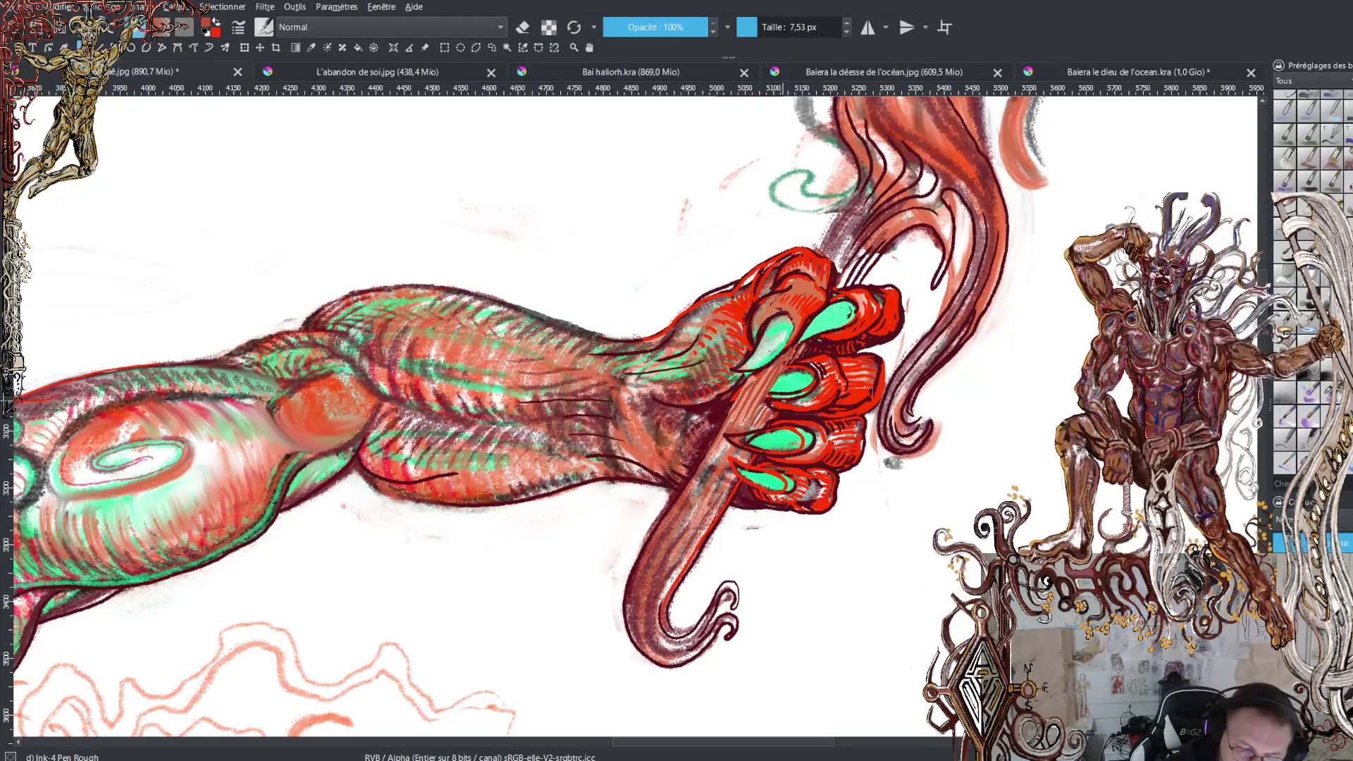
{"action": "left_click_drag", "start_coordinate": [778, 383], "coordinate": [770, 407]}
{"action": "mouse_move", "coordinate": [799, 360]}
{"action": "left_mouse_down"}
{"action": "mouse_move", "coordinate": [777, 411]}
{"action": "mouse_move", "coordinate": [790, 393]}
{"action": "mouse_move", "coordinate": [757, 418]}
{"action": "left_mouse_up"}
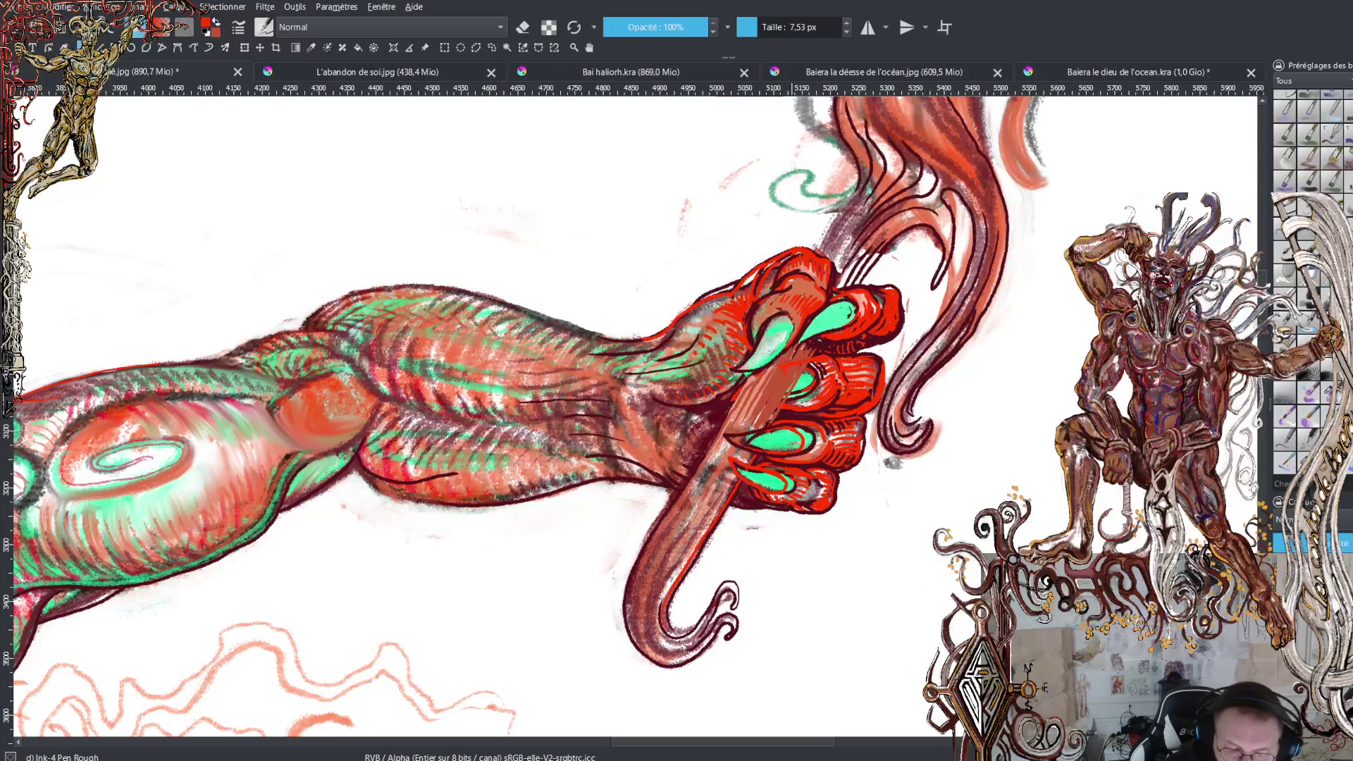
Redraw dark fingertip outlines and the finger edge, then choose a brighter red
{"action": "left_click_drag", "start_coordinate": [769, 370], "coordinate": [814, 403]}
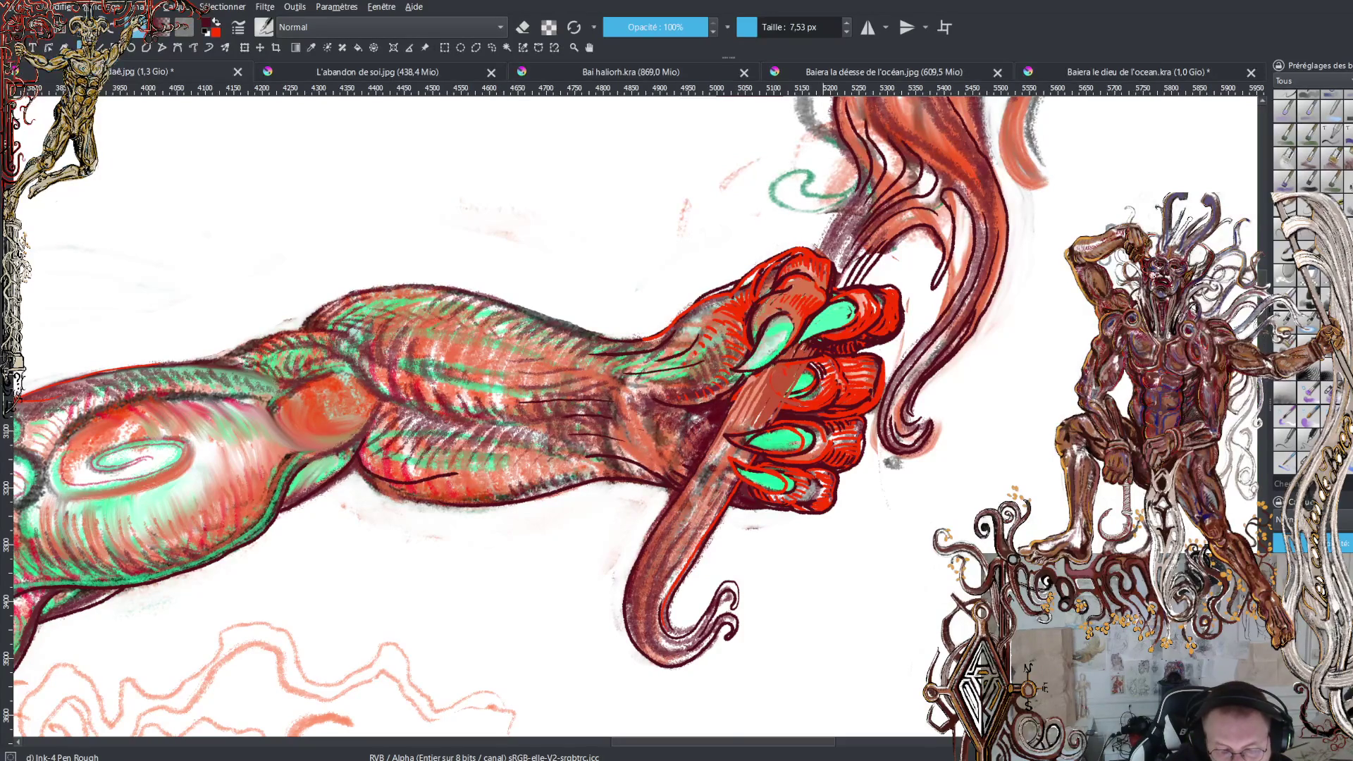
{"action": "left_click_drag", "start_coordinate": [787, 360], "coordinate": [782, 404]}
{"action": "key", "text": "ctrl+z"}
{"action": "mouse_move", "coordinate": [823, 360]}
{"action": "left_mouse_down"}
{"action": "mouse_move", "coordinate": [768, 387]}
{"action": "mouse_move", "coordinate": [793, 407]}
{"action": "mouse_move", "coordinate": [828, 406]}
{"action": "left_mouse_up"}
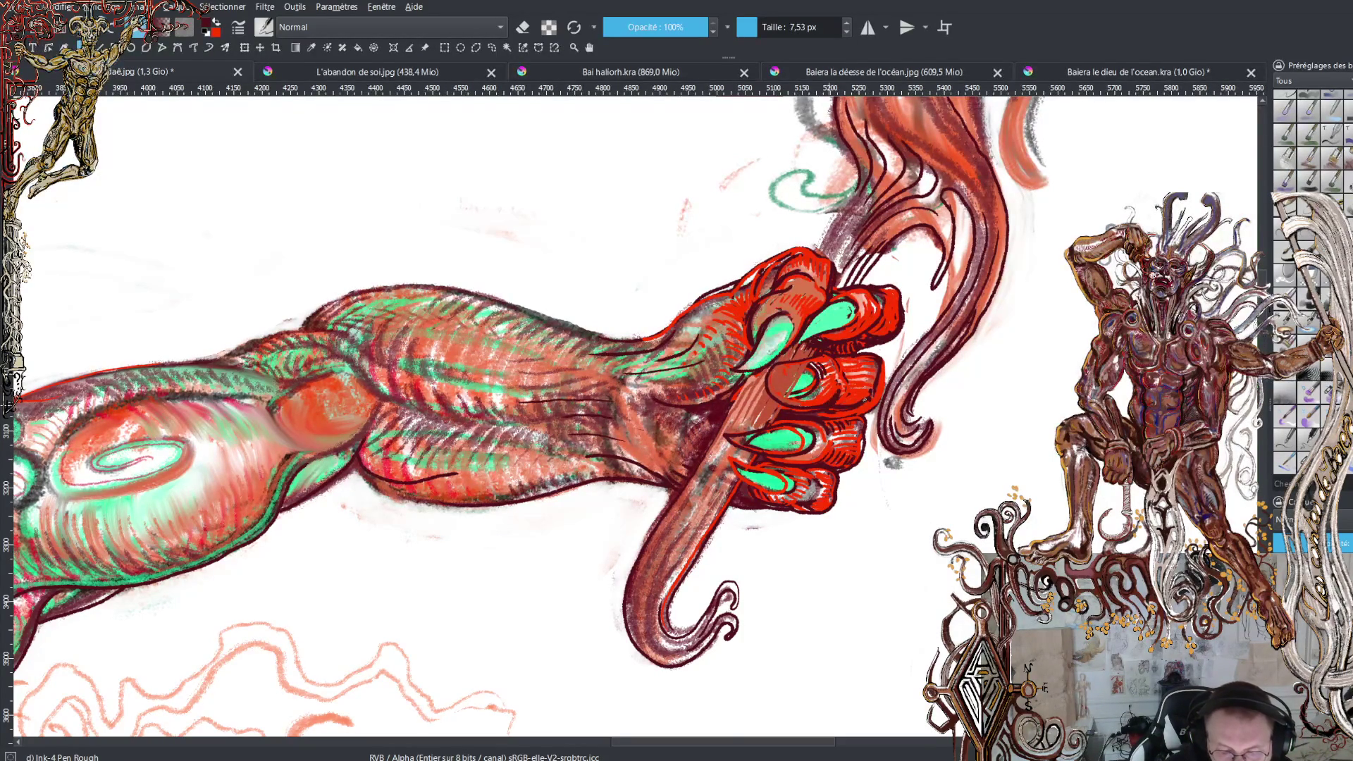
{"action": "mouse_move", "coordinate": [848, 414]}
{"action": "left_mouse_down"}
{"action": "mouse_move", "coordinate": [877, 406]}
{"action": "mouse_move", "coordinate": [883, 358]}
{"action": "mouse_move", "coordinate": [848, 354]}
{"action": "left_mouse_up"}
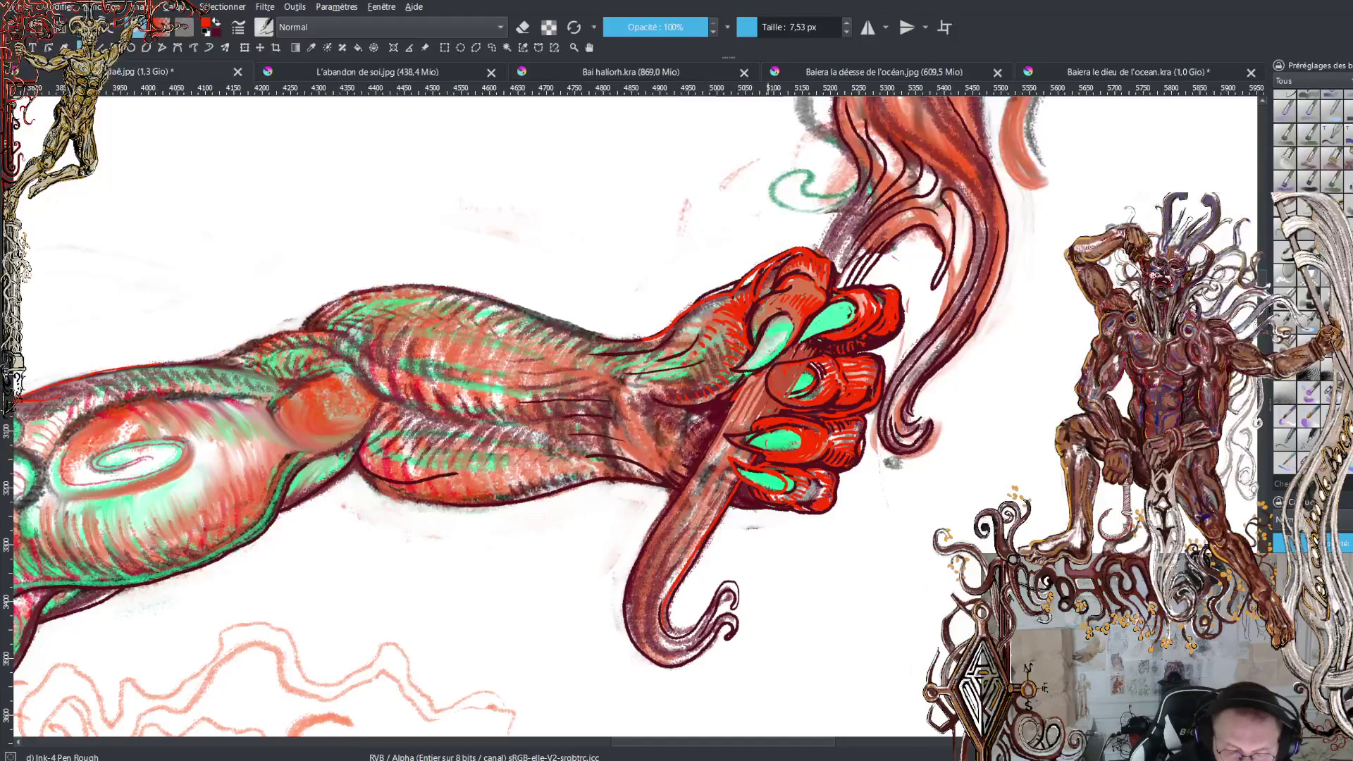
{"action": "left_click", "coordinate": [752, 440], "text": "ctrl"}
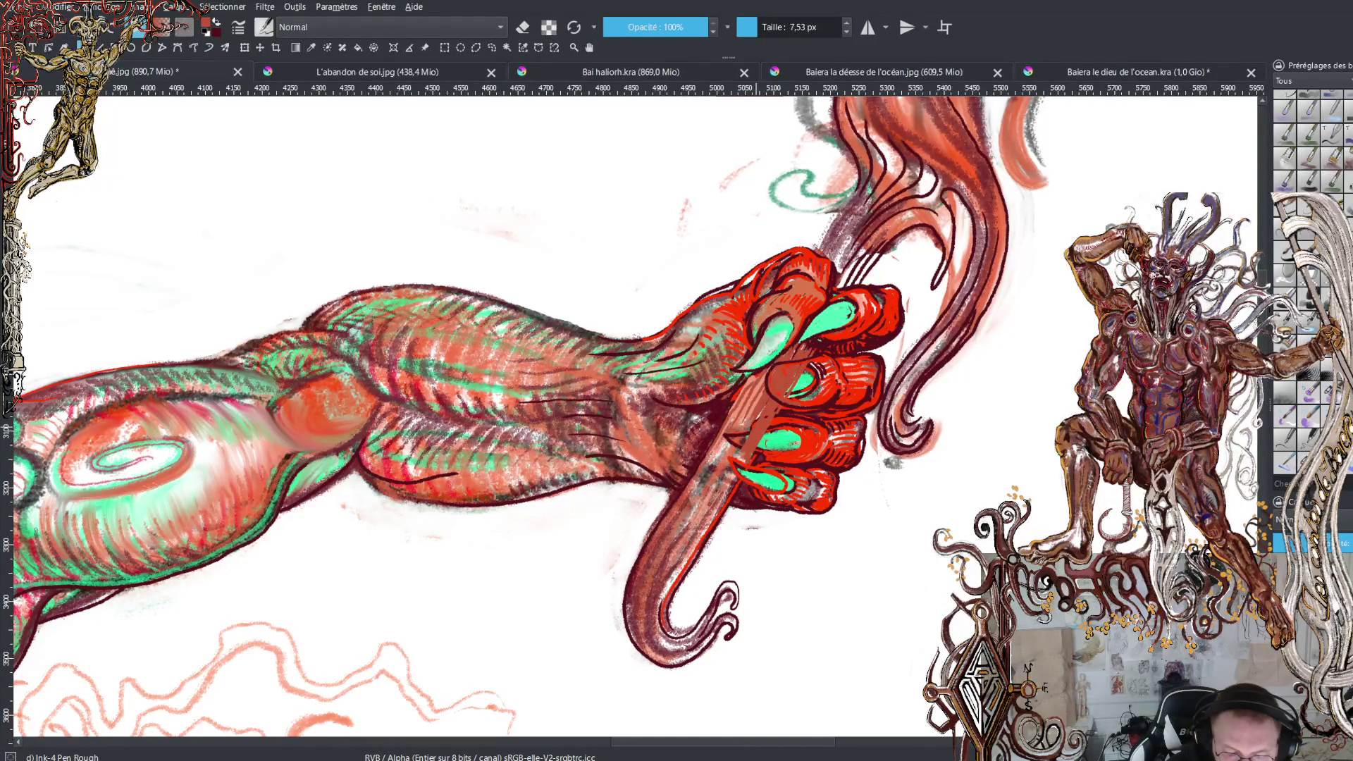
Paint an orange stroke on the shaft, a knuckle highlight and the green fingernail's top outline
{"action": "left_click_drag", "start_coordinate": [757, 423], "coordinate": [706, 479]}
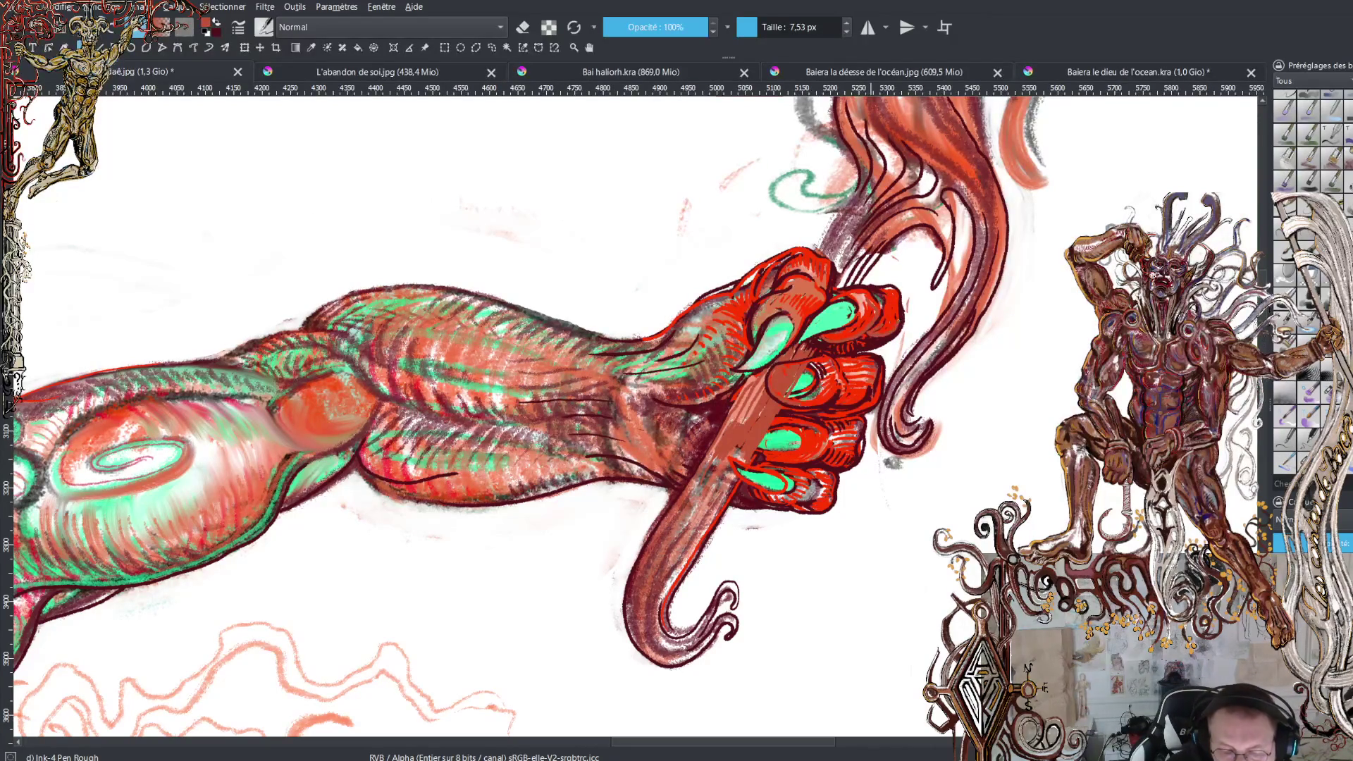
{"action": "left_click_drag", "start_coordinate": [891, 338], "coordinate": [850, 353]}
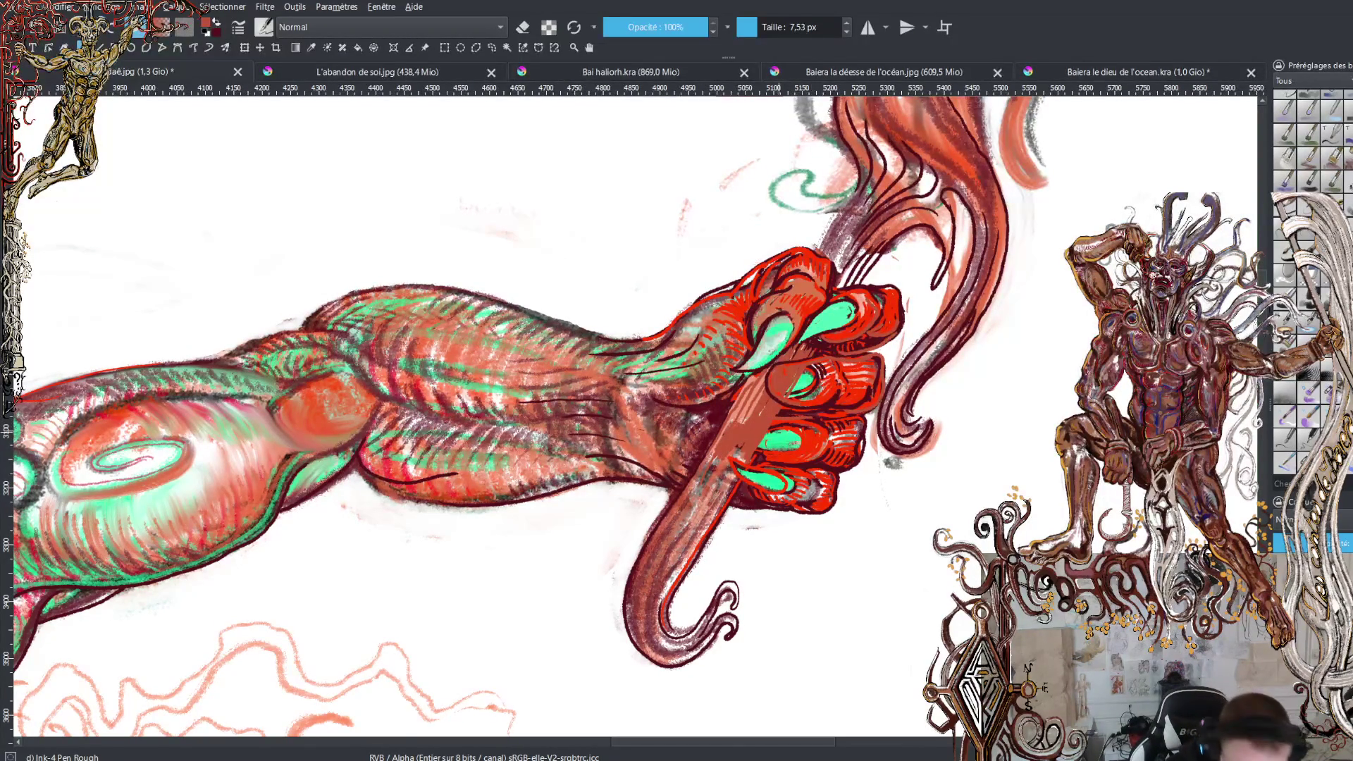
{"action": "mouse_move", "coordinate": [799, 419]}
{"action": "left_mouse_down"}
{"action": "mouse_move", "coordinate": [767, 421]}
{"action": "mouse_move", "coordinate": [749, 446]}
{"action": "mouse_move", "coordinate": [787, 462]}
{"action": "mouse_move", "coordinate": [821, 450]}
{"action": "left_mouse_up"}
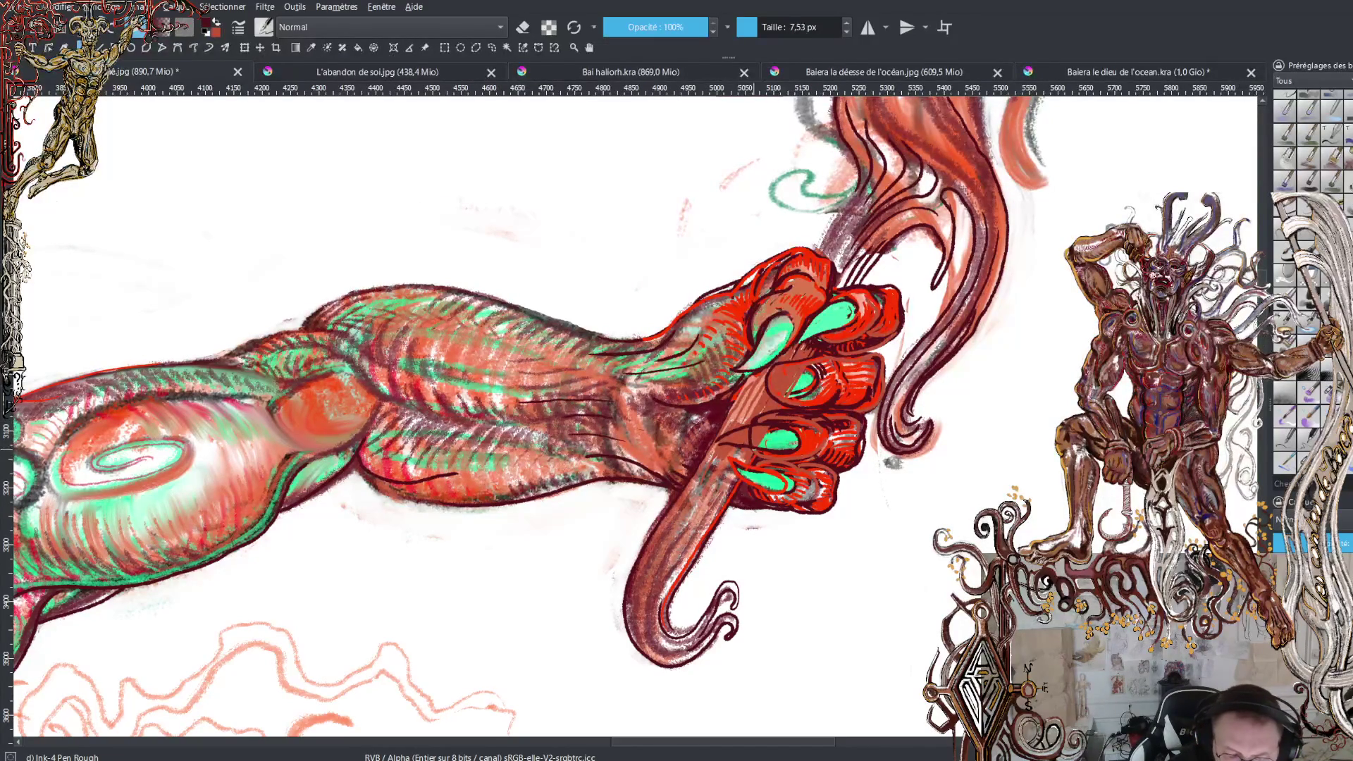
Add dark strokes between the fingers and near the knuckles, then a green fingernail highlight
{"action": "left_click_drag", "start_coordinate": [748, 454], "coordinate": [825, 450]}
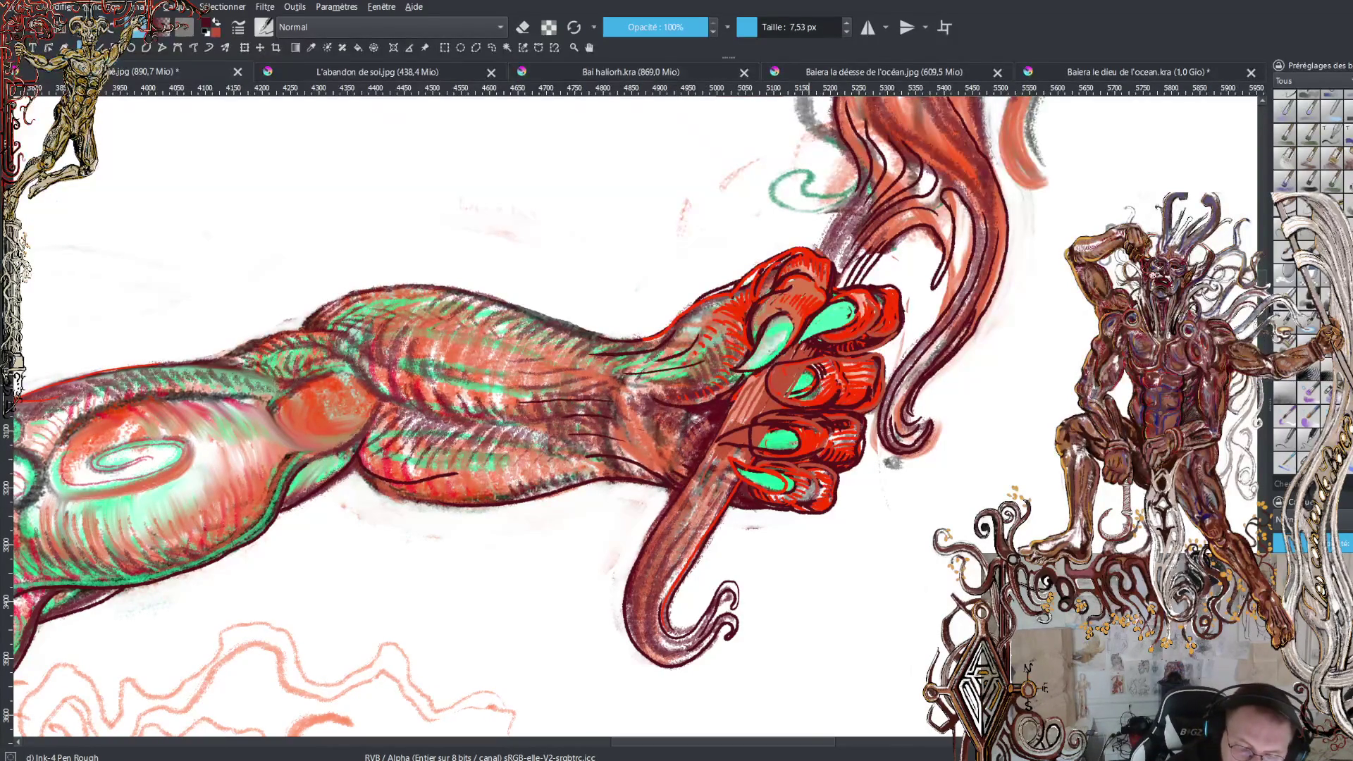
{"action": "left_click_drag", "start_coordinate": [815, 388], "coordinate": [733, 411]}
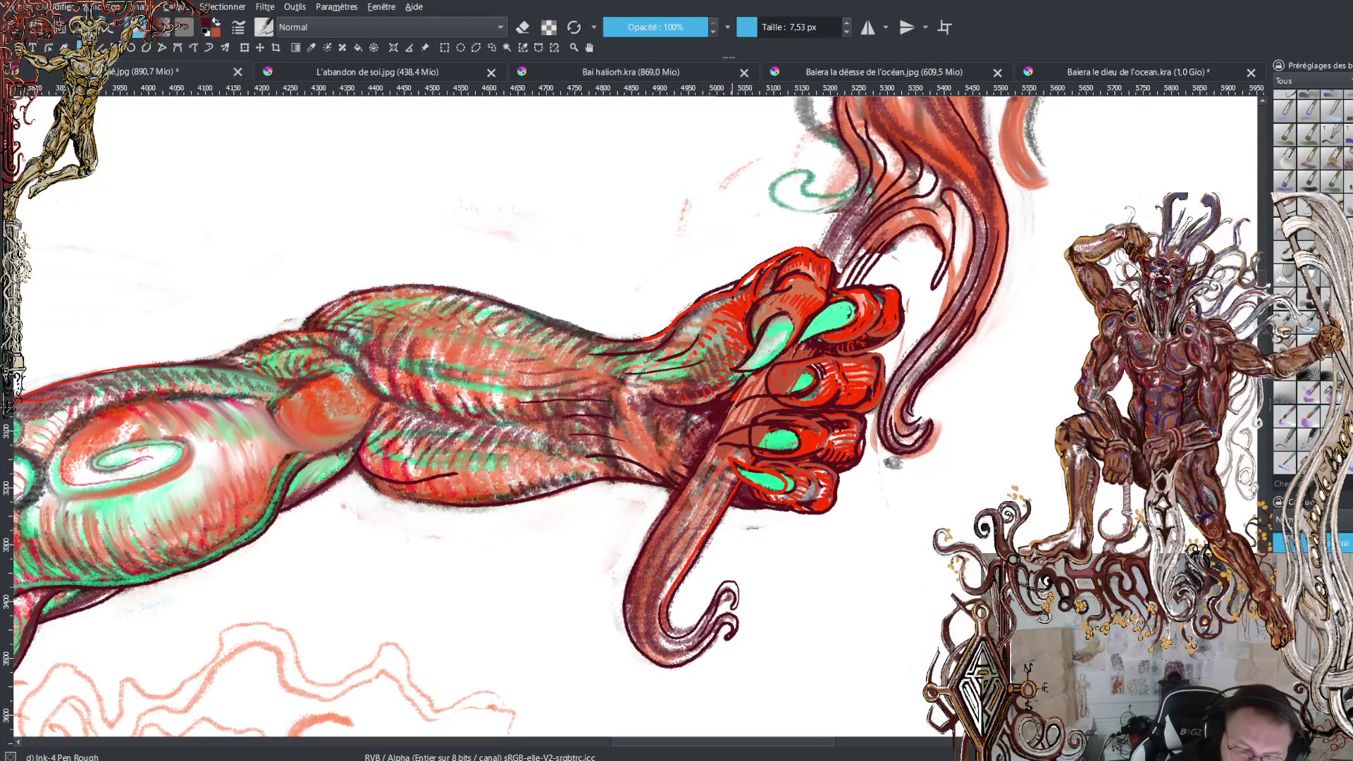
{"action": "mouse_move", "coordinate": [805, 366]}
{"action": "left_mouse_down"}
{"action": "mouse_move", "coordinate": [761, 372]}
{"action": "mouse_move", "coordinate": [724, 414]}
{"action": "left_mouse_up"}
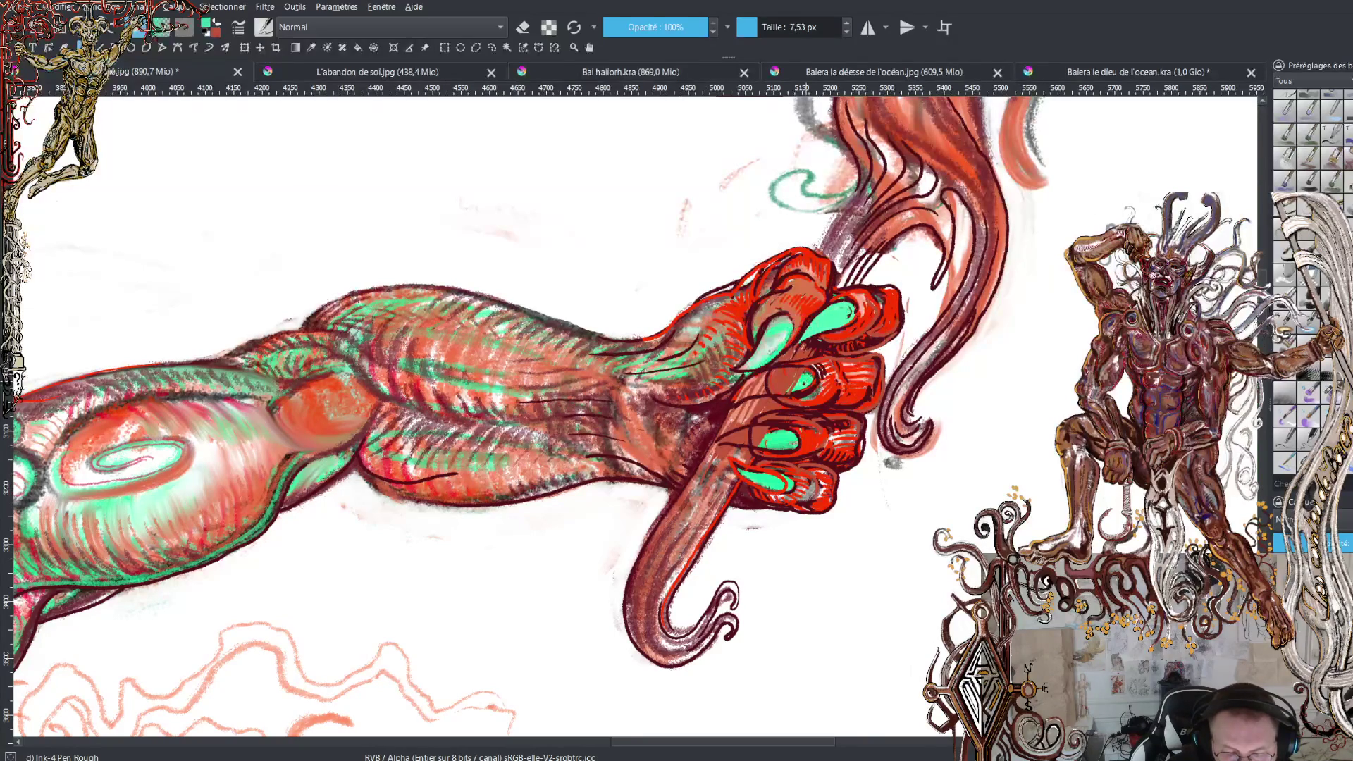
{"action": "mouse_move", "coordinate": [795, 391]}
{"action": "left_mouse_down"}
{"action": "mouse_move", "coordinate": [735, 400]}
{"action": "mouse_move", "coordinate": [802, 376]}
{"action": "mouse_move", "coordinate": [731, 402]}
{"action": "mouse_move", "coordinate": [812, 366]}
{"action": "mouse_move", "coordinate": [790, 396]}
{"action": "mouse_move", "coordinate": [759, 396]}
{"action": "mouse_move", "coordinate": [802, 395]}
{"action": "left_mouse_up"}
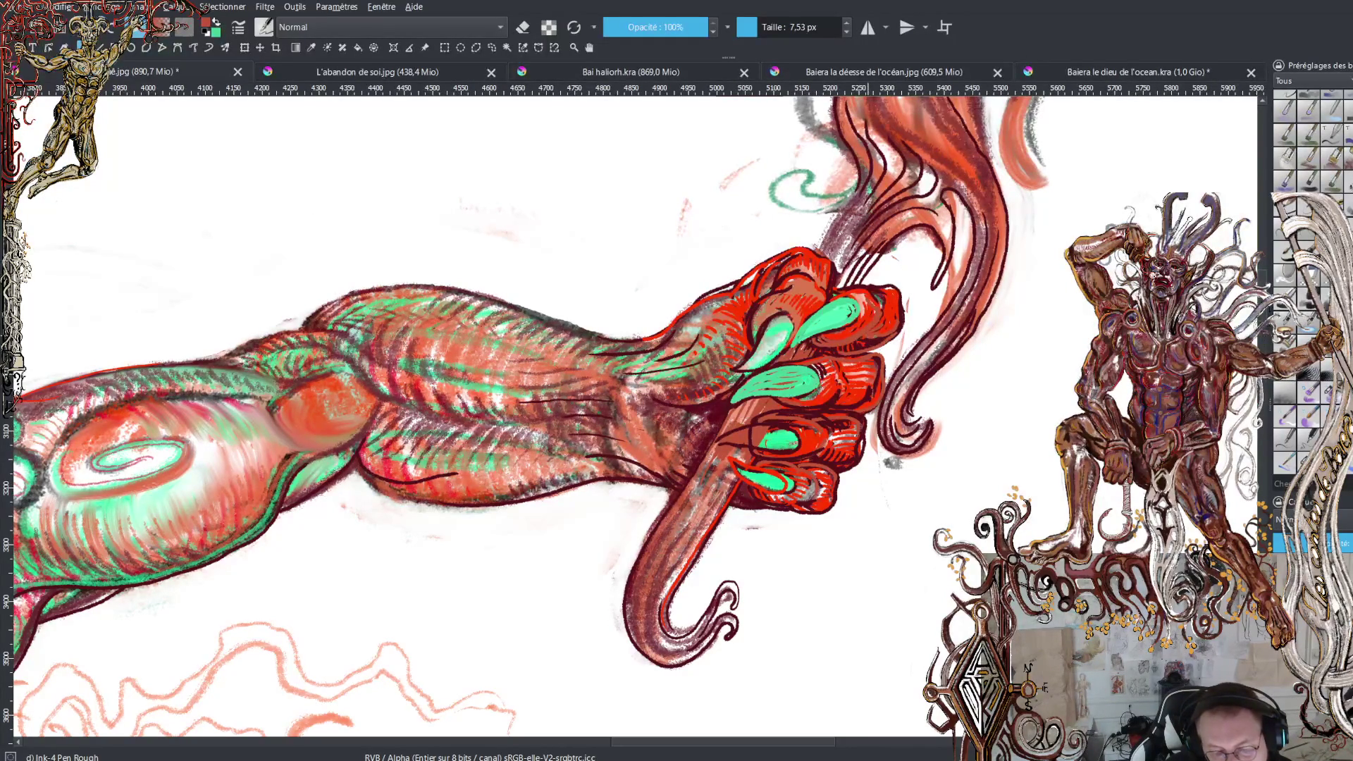
Swap to green, then add small dark marks near the claw and darken its right edge
{"action": "key", "text": "x"}
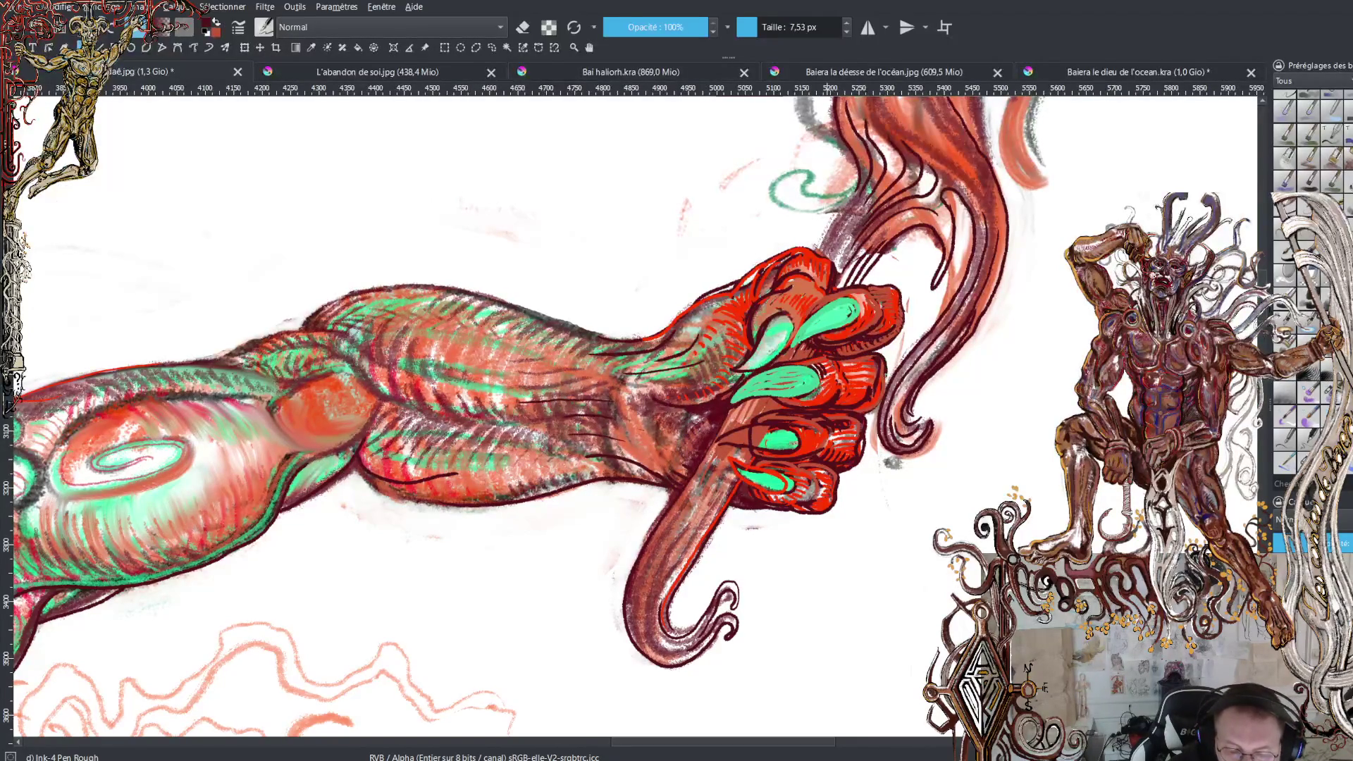
{"action": "left_click_drag", "start_coordinate": [885, 399], "coordinate": [856, 415]}
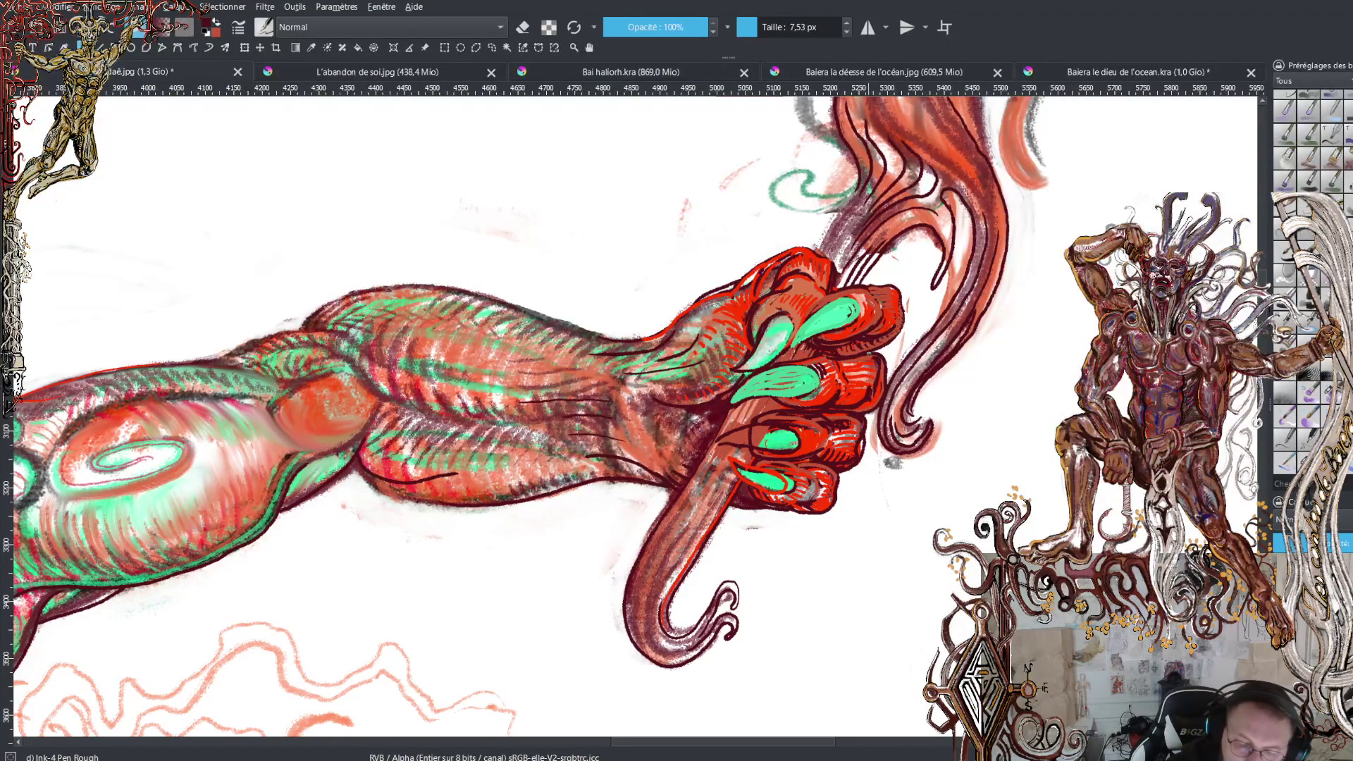
{"action": "left_click_drag", "start_coordinate": [881, 349], "coordinate": [905, 316]}
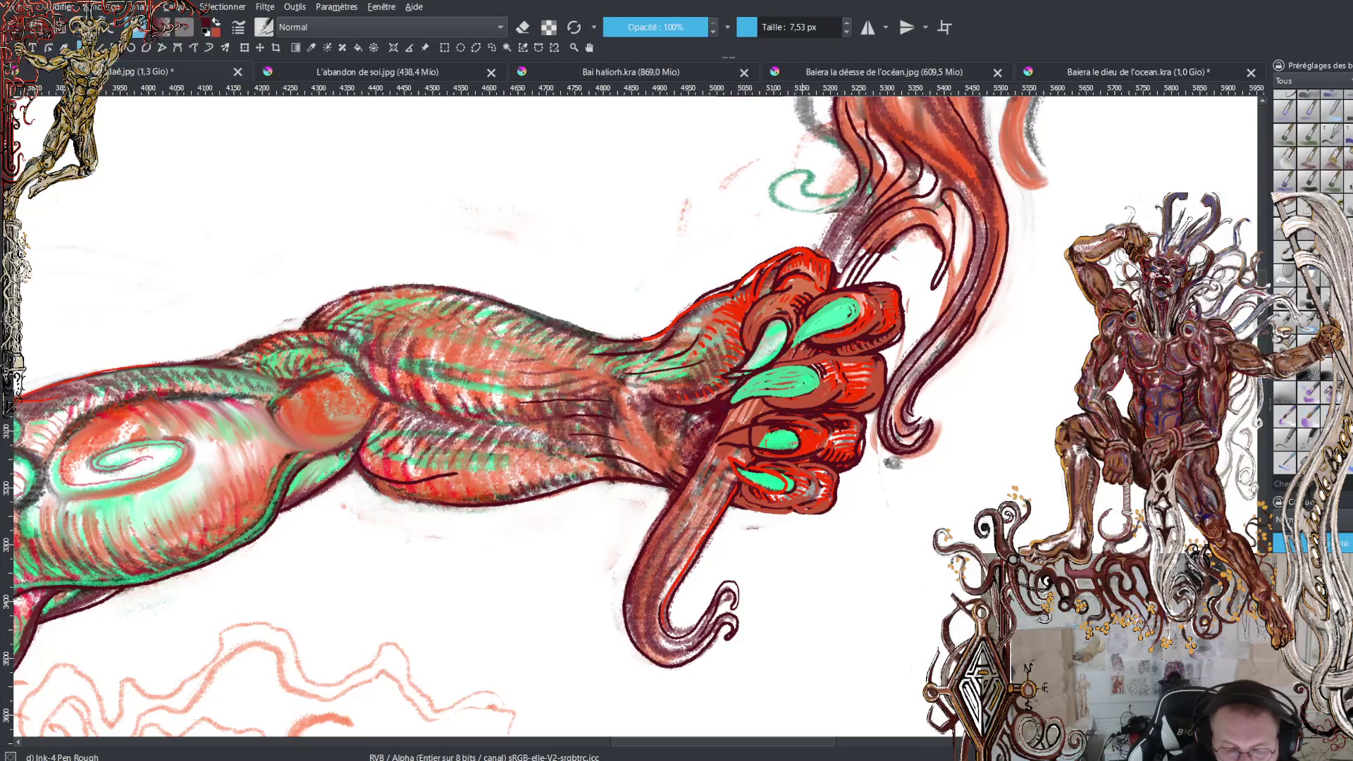
Swap the foreground and background colours after darkening the claw's edge
{"action": "key", "text": "x"}
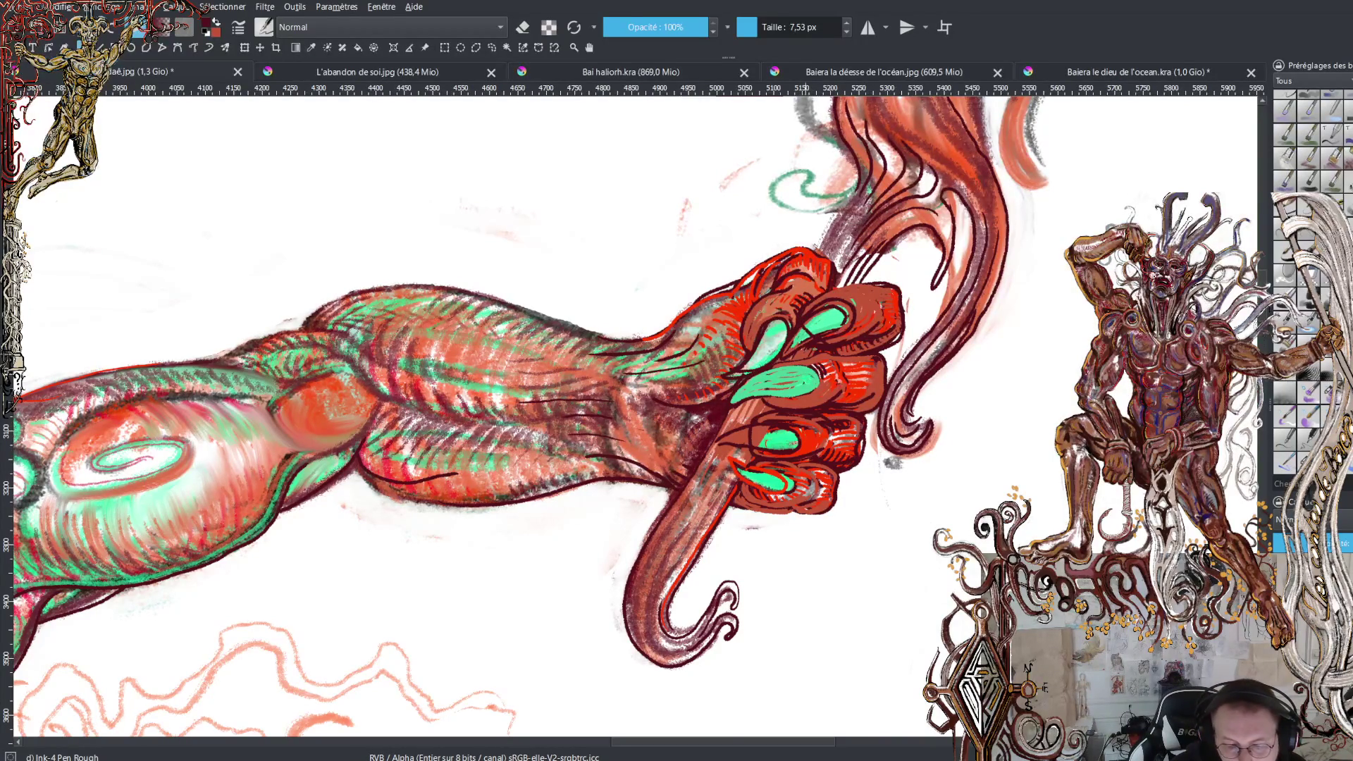
Sample a colour from the hand and paint red over the upper green fingernail and fist
{"action": "left_click_drag", "start_coordinate": [869, 355], "coordinate": [920, 305]}
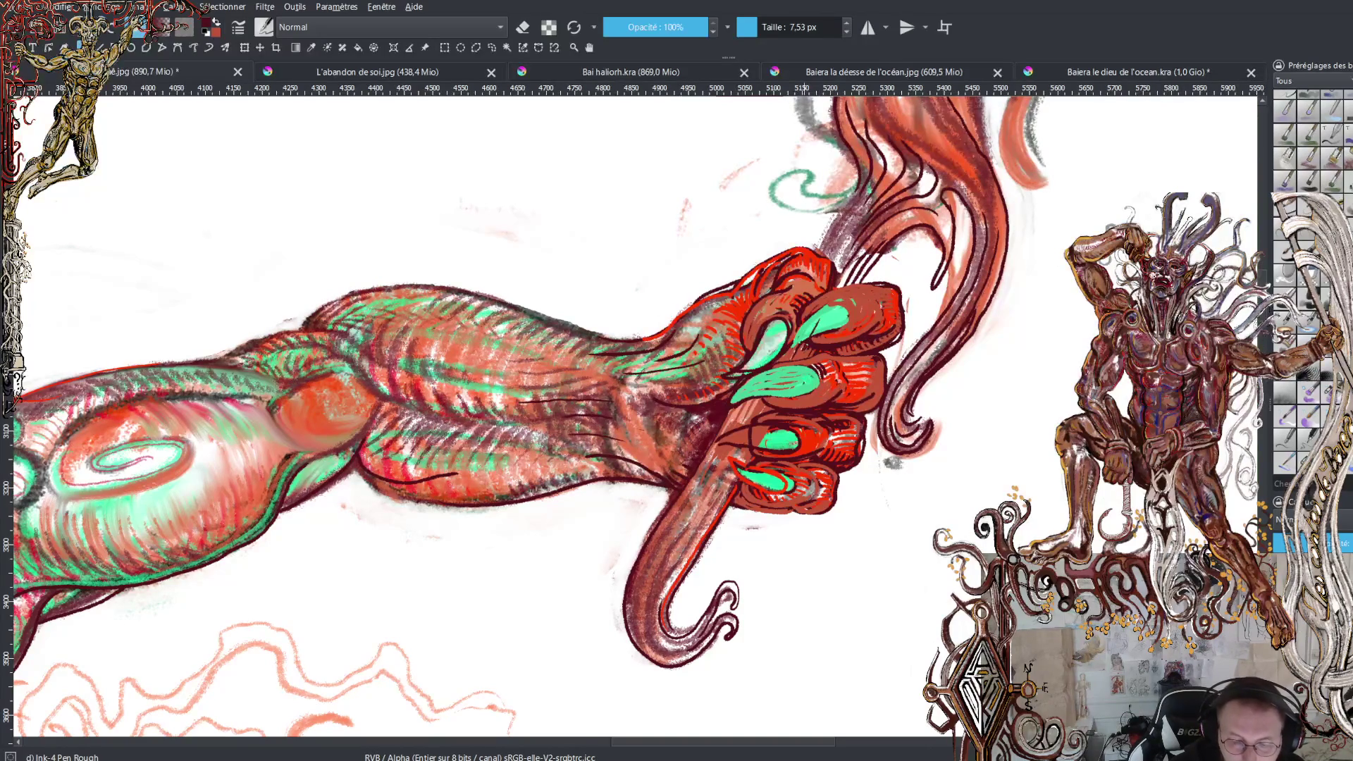
{"action": "key", "text": "x"}
{"action": "left_click_drag", "start_coordinate": [805, 347], "coordinate": [839, 306]}
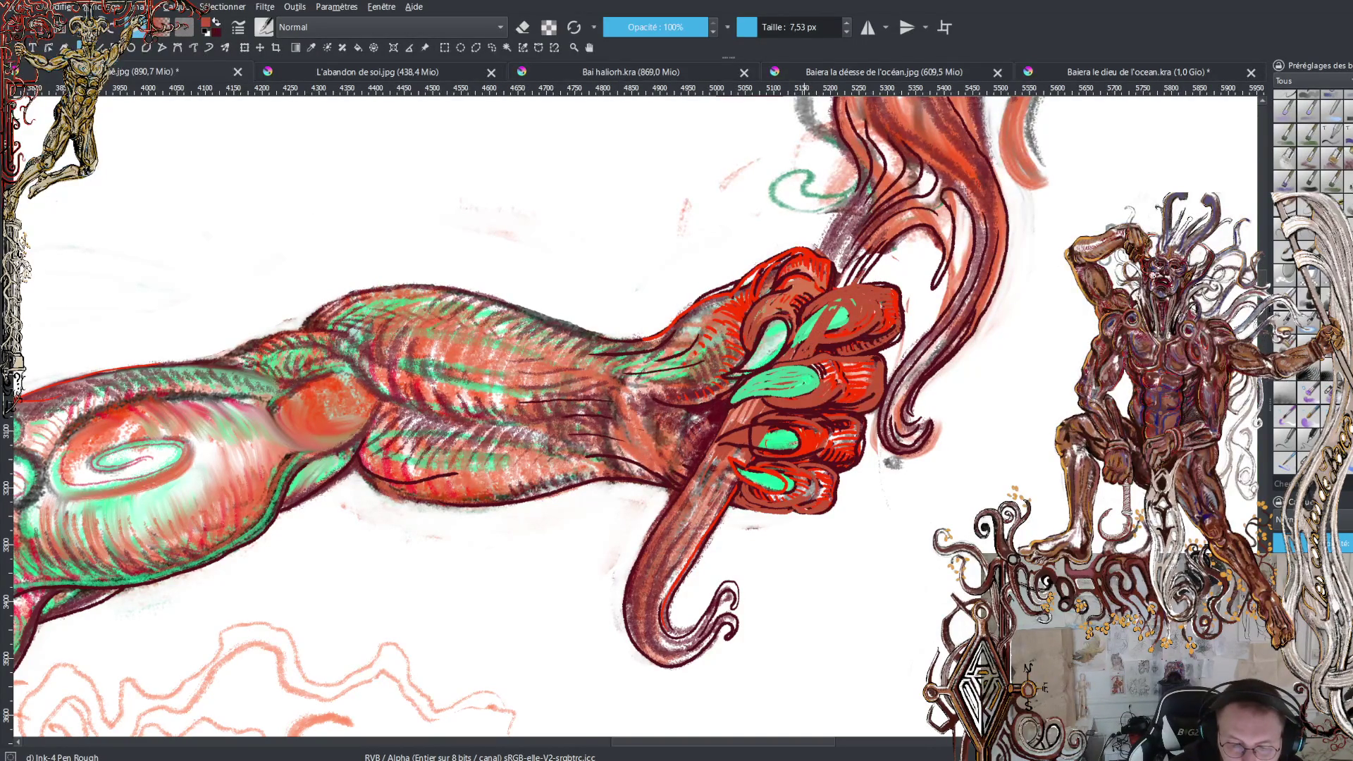
{"action": "mouse_move", "coordinate": [795, 349]}
{"action": "left_mouse_down"}
{"action": "mouse_move", "coordinate": [827, 306]}
{"action": "mouse_move", "coordinate": [809, 322]}
{"action": "left_mouse_up"}
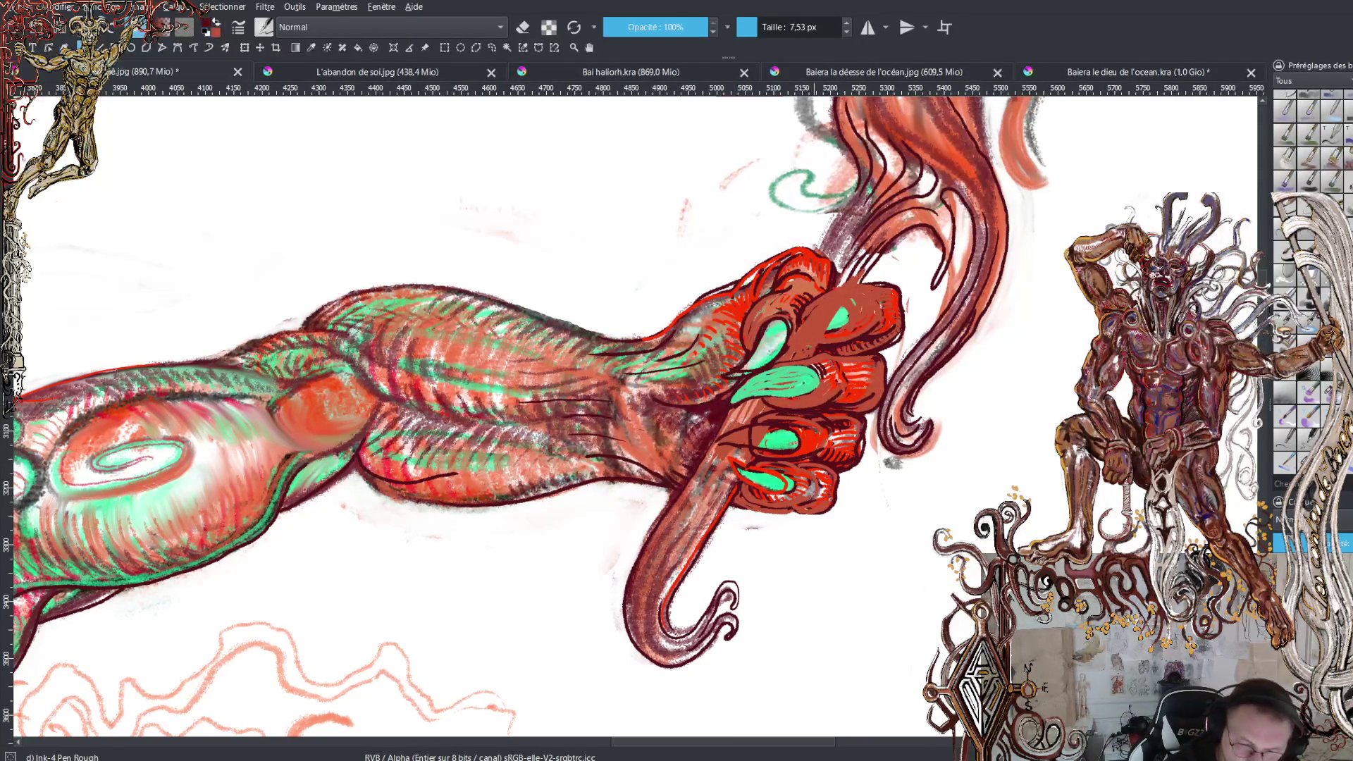
{"action": "mouse_move", "coordinate": [798, 348]}
{"action": "left_mouse_down"}
{"action": "mouse_move", "coordinate": [856, 333]}
{"action": "mouse_move", "coordinate": [858, 319]}
{"action": "left_mouse_up"}
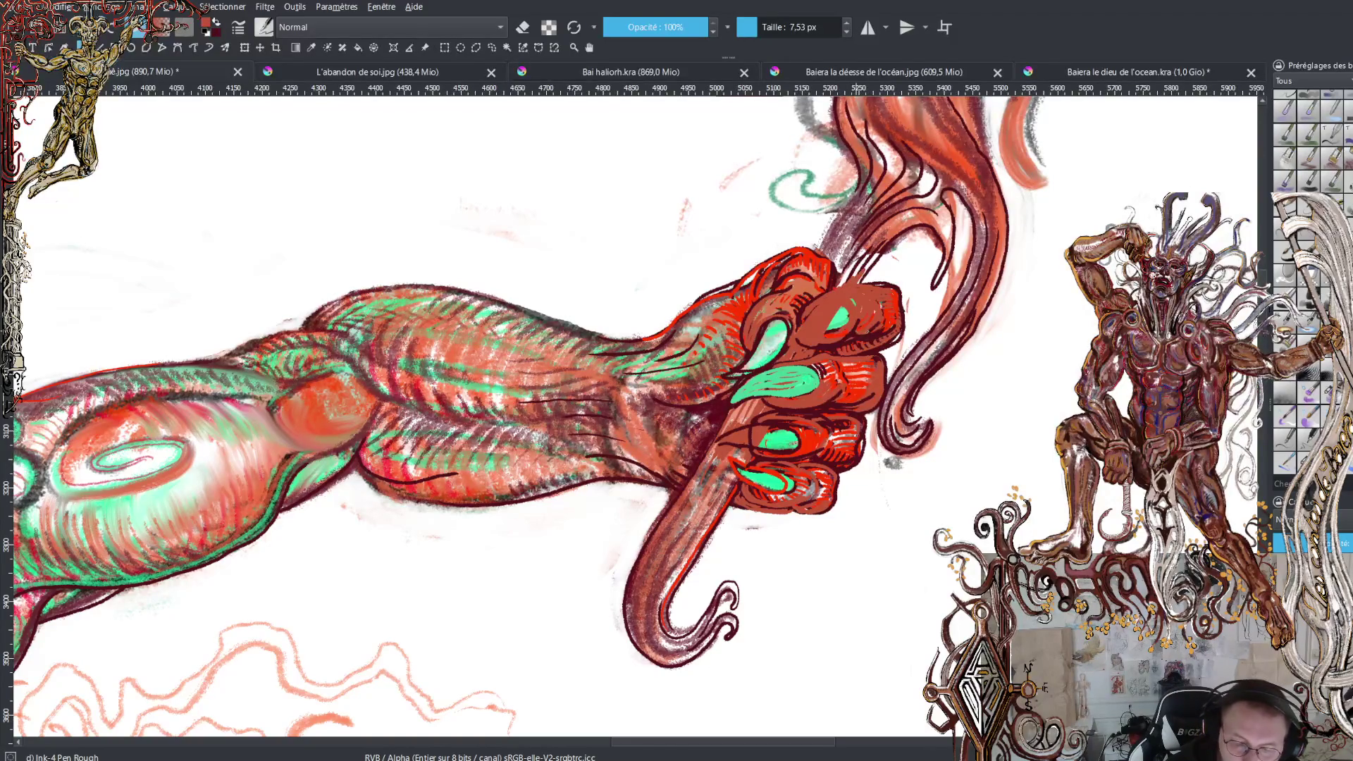
{"action": "left_click_drag", "start_coordinate": [804, 349], "coordinate": [835, 343]}
Switch to dark ink and add short marks across the fist, beside the nail and along the thumb edge
{"action": "key", "text": "x"}
{"action": "mouse_move", "coordinate": [835, 341]}
{"action": "left_mouse_down"}
{"action": "mouse_move", "coordinate": [790, 334]}
{"action": "mouse_move", "coordinate": [787, 314]}
{"action": "mouse_move", "coordinate": [839, 296]}
{"action": "mouse_move", "coordinate": [852, 307]}
{"action": "mouse_move", "coordinate": [860, 285]}
{"action": "mouse_move", "coordinate": [894, 286]}
{"action": "mouse_move", "coordinate": [898, 305]}
{"action": "left_mouse_up"}
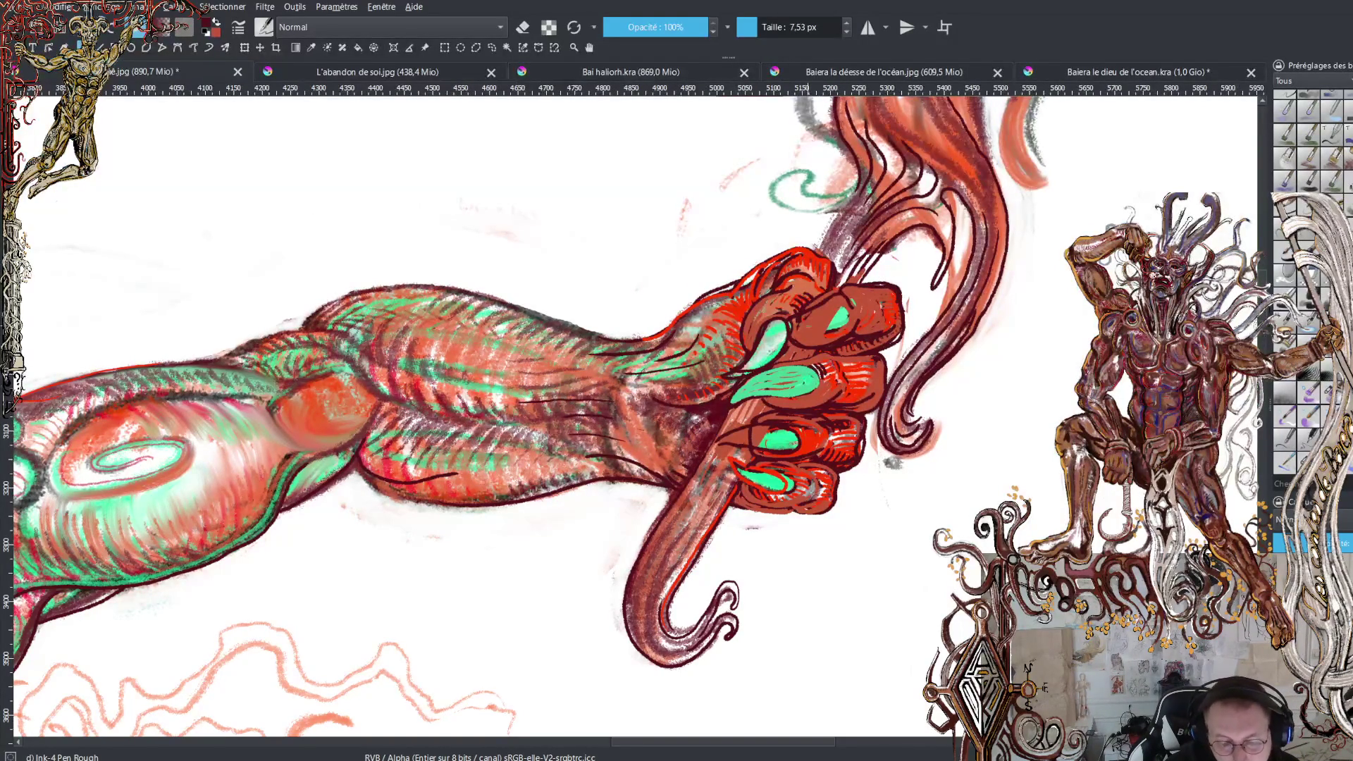
{"action": "mouse_move", "coordinate": [820, 306]}
{"action": "left_mouse_down"}
{"action": "mouse_move", "coordinate": [835, 329]}
{"action": "mouse_move", "coordinate": [753, 357]}
{"action": "mouse_move", "coordinate": [816, 308]}
{"action": "left_mouse_up"}
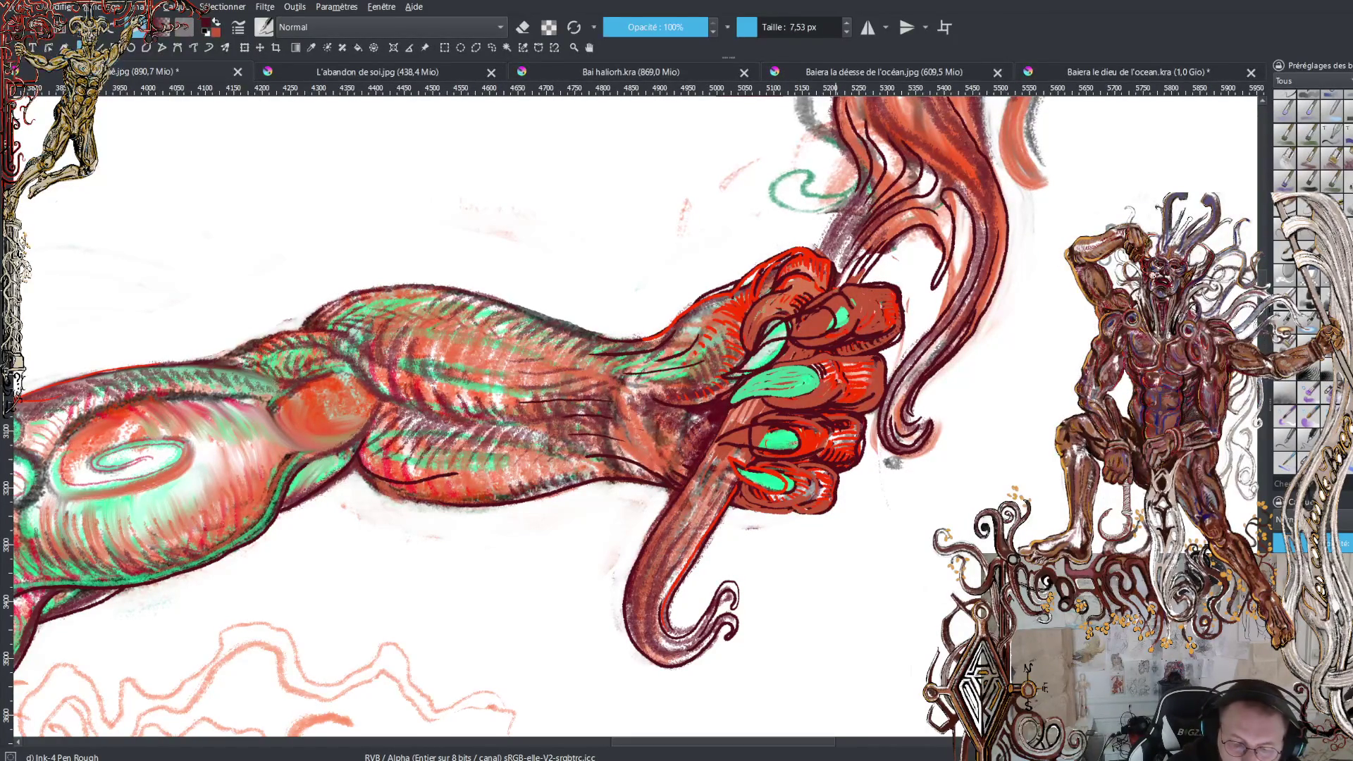
{"action": "key", "text": "x"}
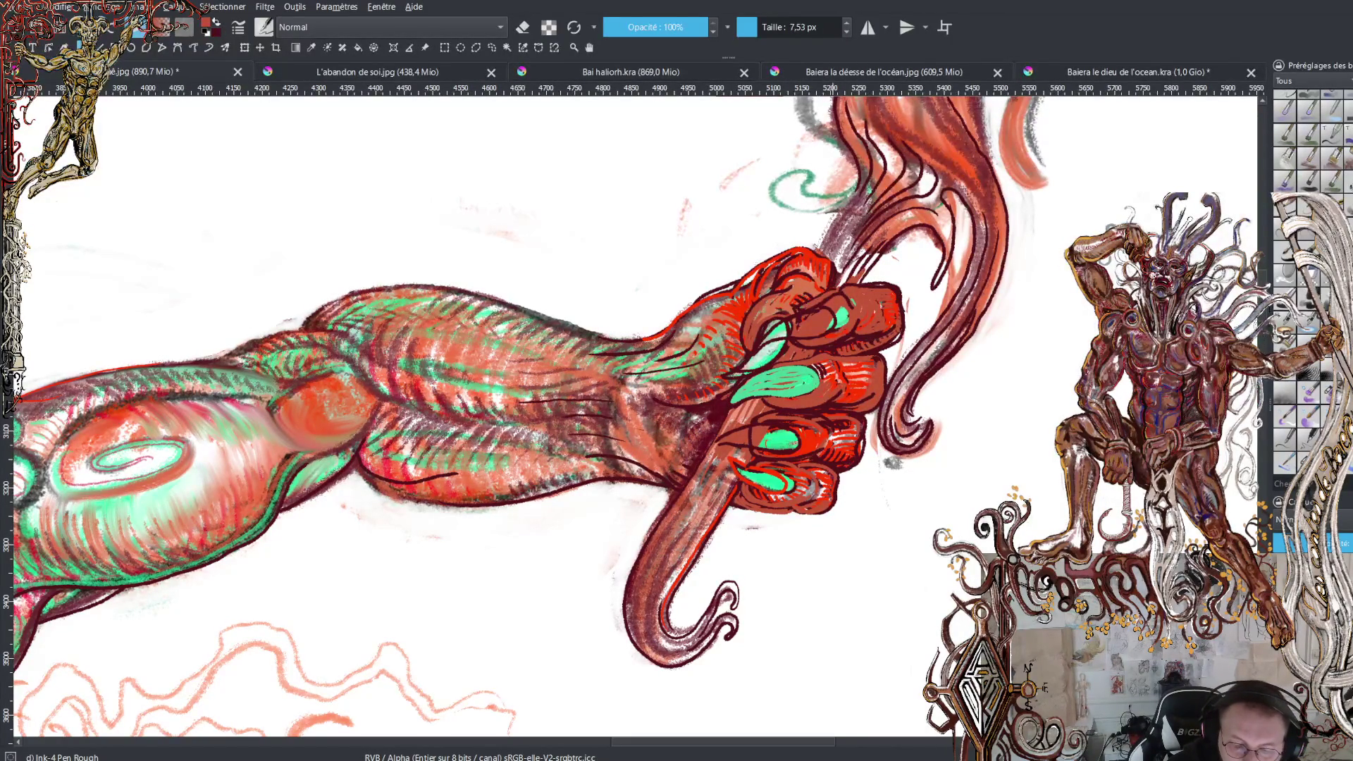
{"action": "key", "text": "x"}
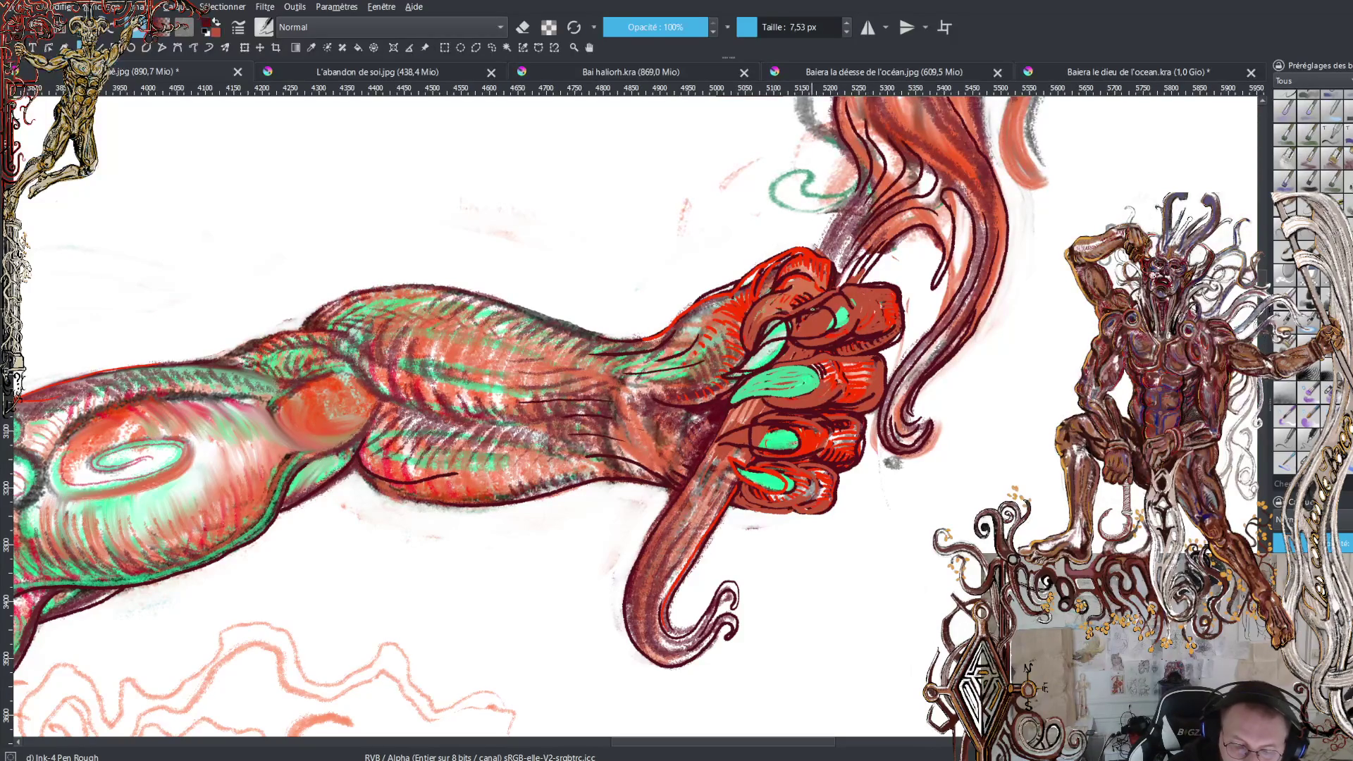
{"action": "mouse_move", "coordinate": [795, 312]}
{"action": "left_mouse_down"}
{"action": "mouse_move", "coordinate": [764, 332]}
{"action": "mouse_move", "coordinate": [816, 306]}
{"action": "mouse_move", "coordinate": [831, 329]}
{"action": "mouse_move", "coordinate": [761, 349]}
{"action": "mouse_move", "coordinate": [818, 352]}
{"action": "mouse_move", "coordinate": [853, 319]}
{"action": "left_mouse_up"}
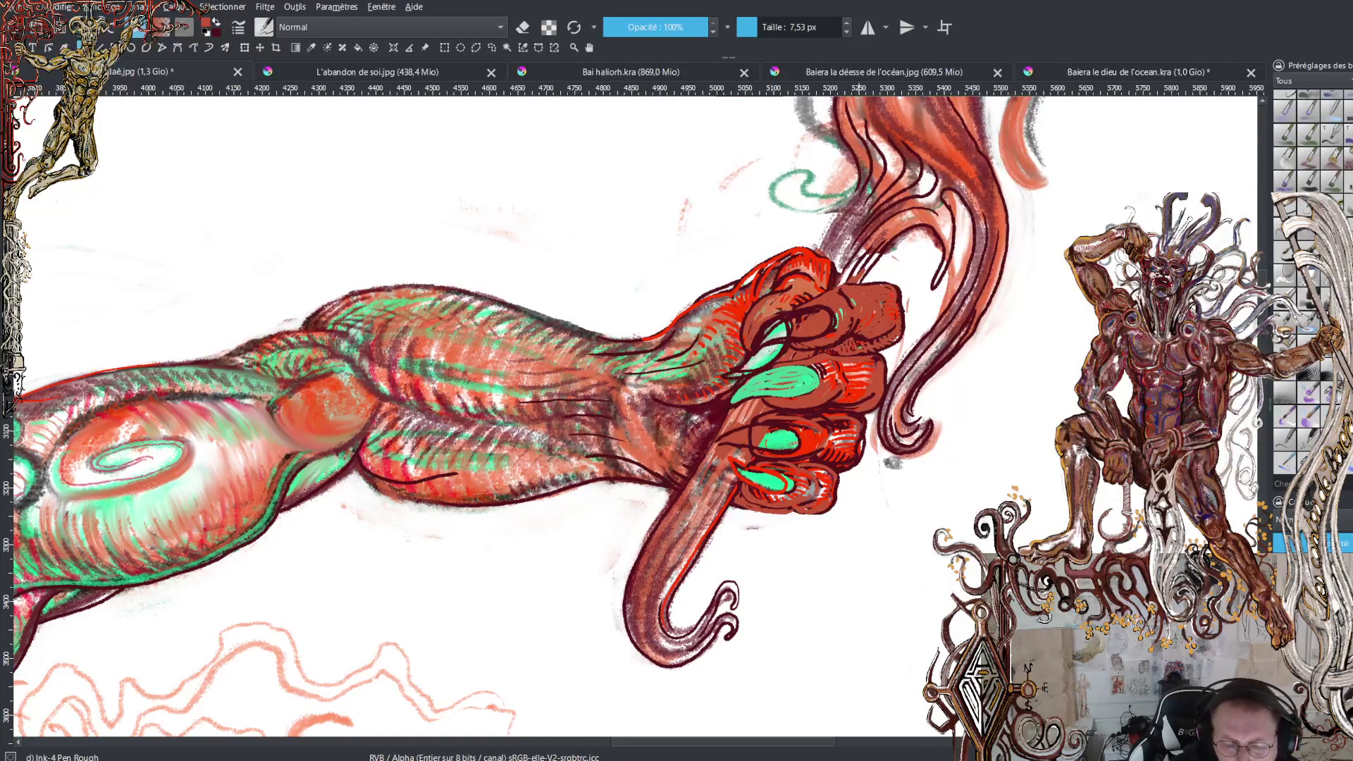
Ink the fist's top edge and knuckles, then add a white highlight along a claw
{"action": "key", "text": "x"}
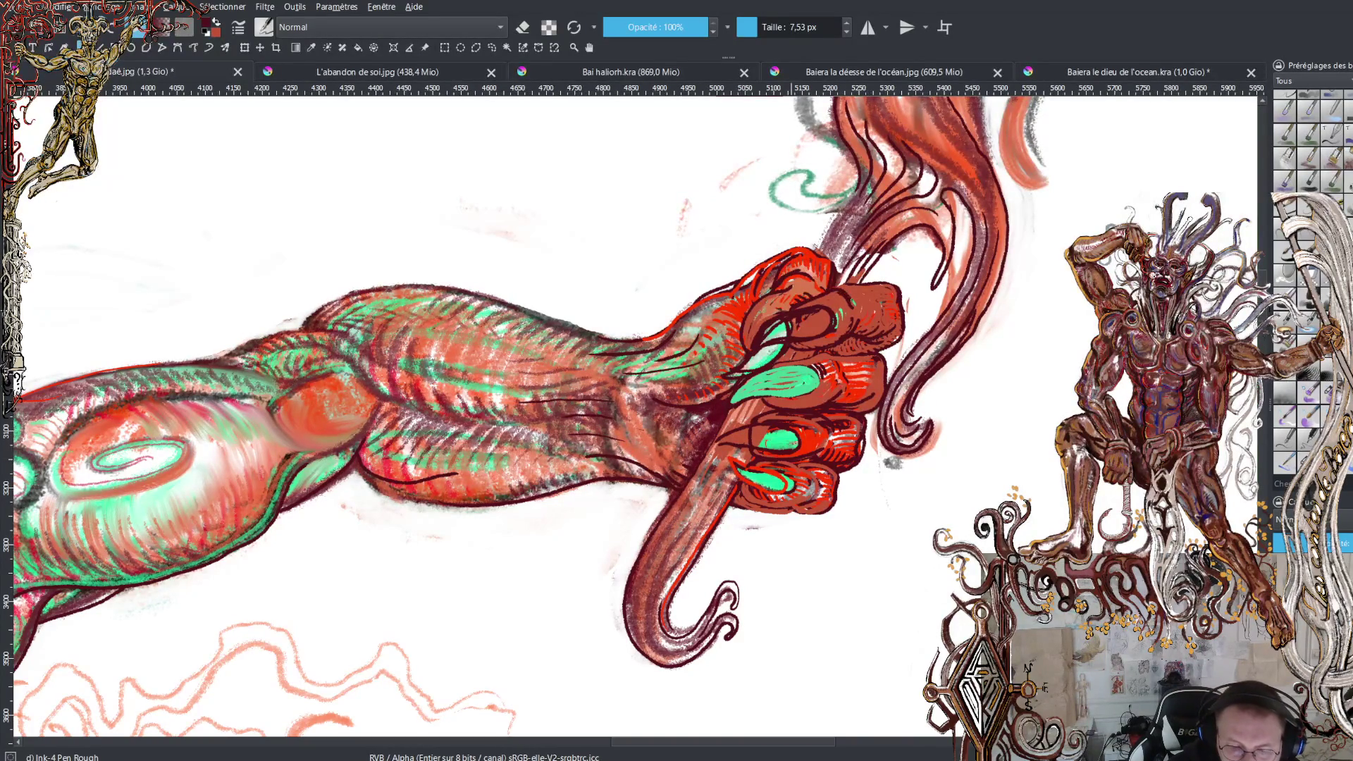
{"action": "mouse_move", "coordinate": [856, 290]}
{"action": "left_mouse_down"}
{"action": "mouse_move", "coordinate": [900, 304]}
{"action": "mouse_move", "coordinate": [898, 343]}
{"action": "left_mouse_up"}
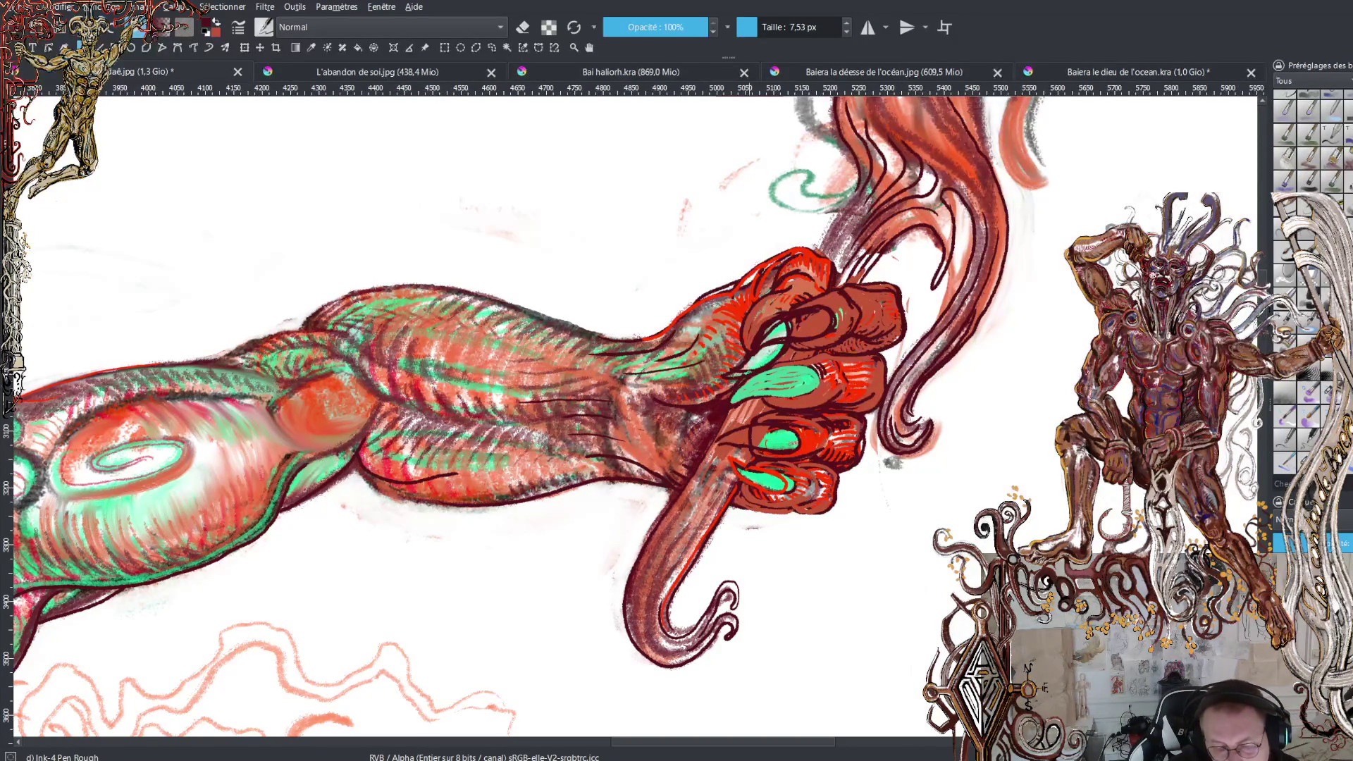
{"action": "left_click_drag", "start_coordinate": [856, 354], "coordinate": [774, 365]}
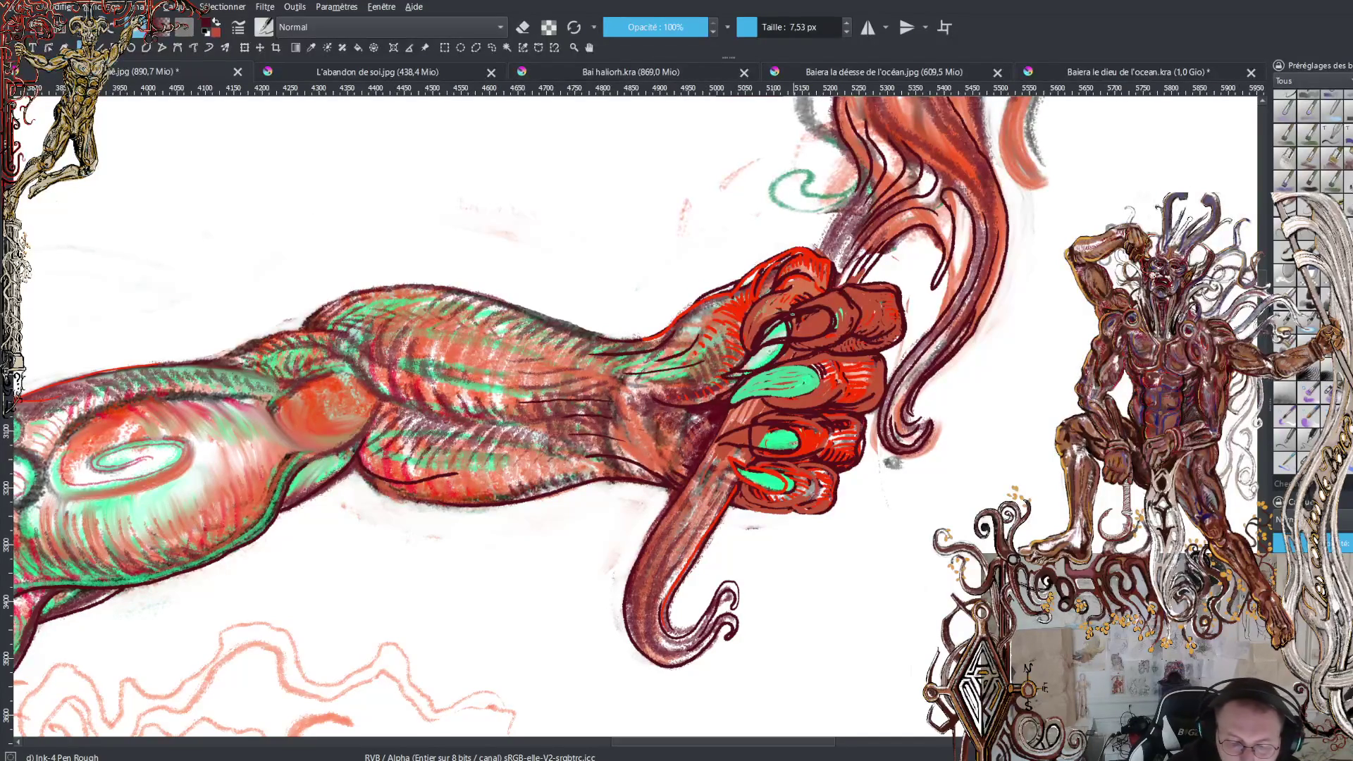
{"action": "mouse_move", "coordinate": [798, 313]}
{"action": "left_mouse_down"}
{"action": "mouse_move", "coordinate": [754, 338]}
{"action": "mouse_move", "coordinate": [825, 328]}
{"action": "mouse_move", "coordinate": [833, 311]}
{"action": "mouse_move", "coordinate": [820, 317]}
{"action": "left_mouse_up"}
Pick green from the fist to brighten the top claw's highlight, then sample the fist's red
{"action": "left_click", "coordinate": [771, 330], "text": "ctrl"}
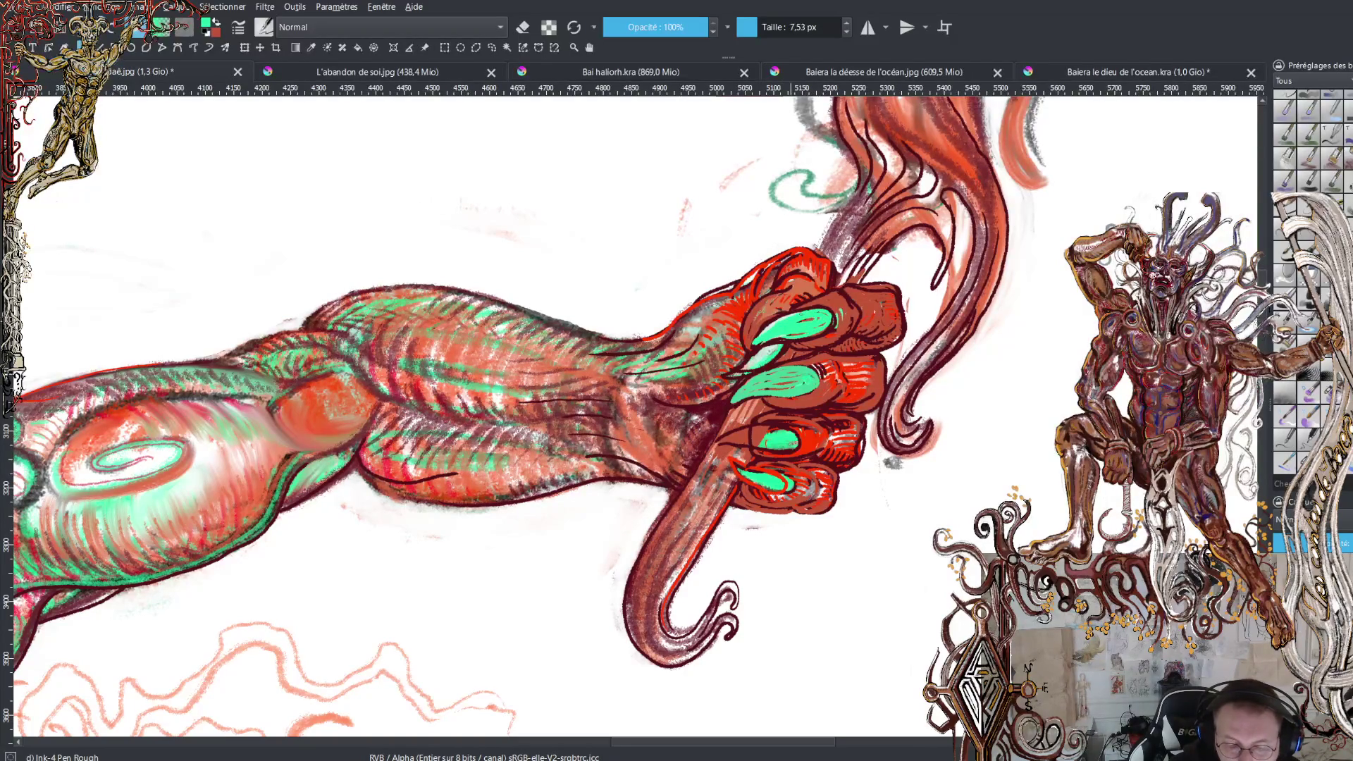
{"action": "mouse_move", "coordinate": [786, 312]}
{"action": "left_mouse_down"}
{"action": "mouse_move", "coordinate": [829, 293]}
{"action": "mouse_move", "coordinate": [810, 302]}
{"action": "left_mouse_up"}
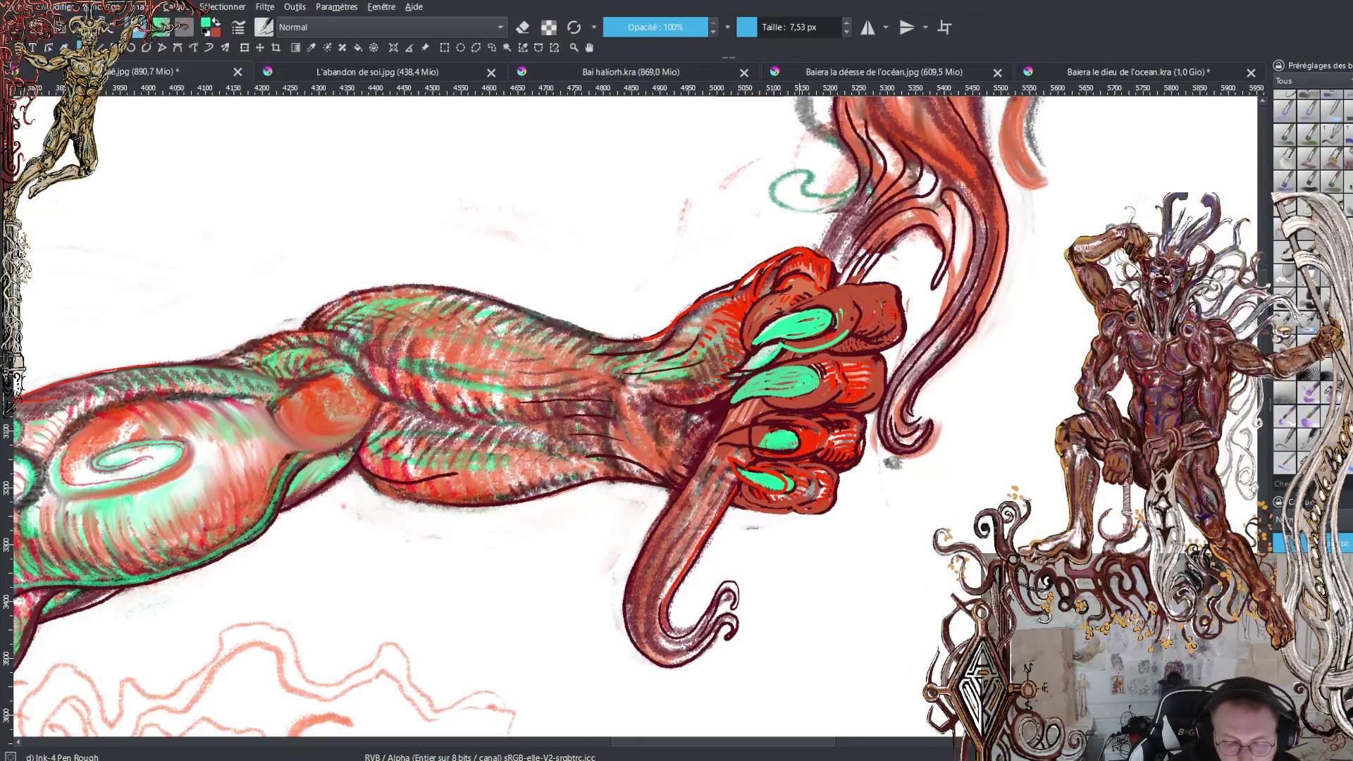
{"action": "left_click", "coordinate": [852, 277], "text": "ctrl"}
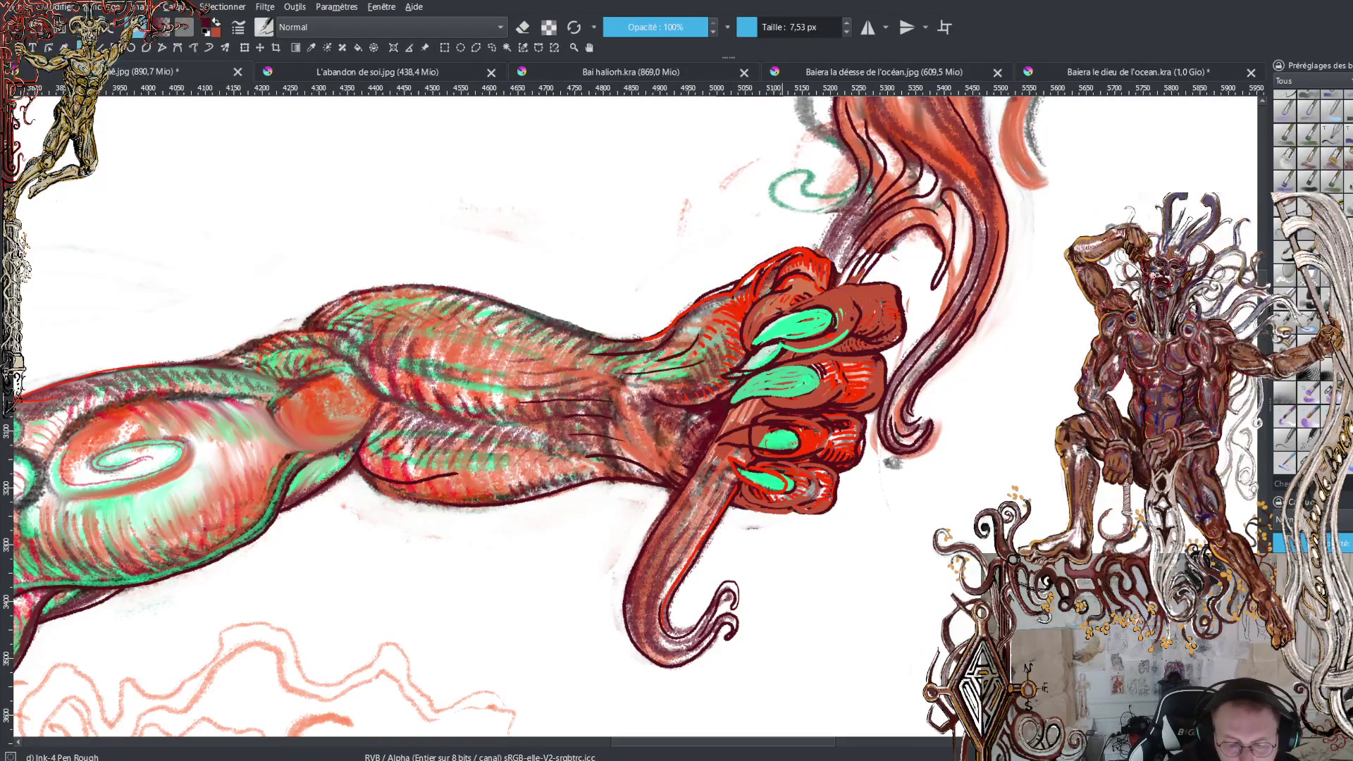
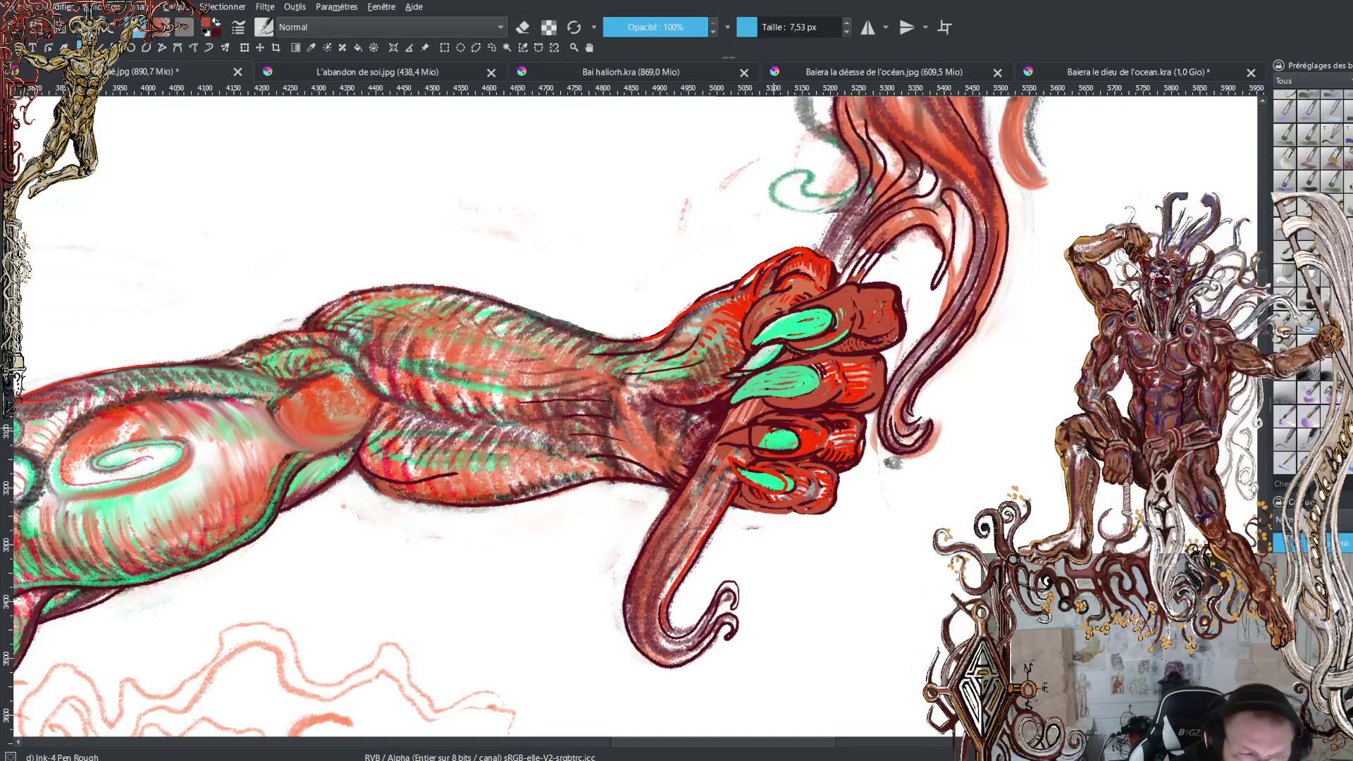
Sample the nail's green and lay a thin green stroke across the claw
{"action": "left_click", "coordinate": [766, 429], "text": "ctrl"}
{"action": "mouse_move", "coordinate": [774, 426]}
{"action": "left_mouse_down"}
{"action": "mouse_move", "coordinate": [719, 432]}
{"action": "mouse_move", "coordinate": [780, 453]}
{"action": "mouse_move", "coordinate": [795, 435]}
{"action": "mouse_move", "coordinate": [727, 435]}
{"action": "mouse_move", "coordinate": [746, 449]}
{"action": "left_mouse_up"}
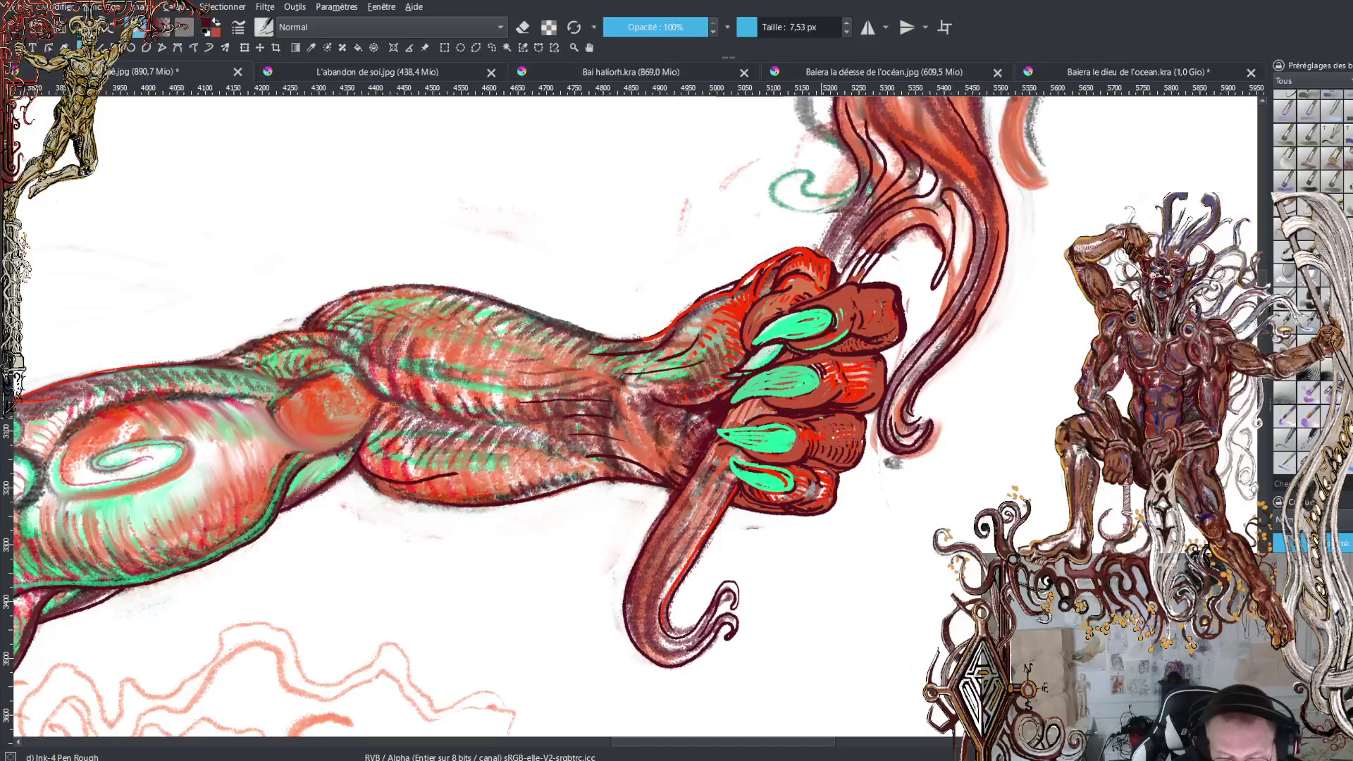
Alternate between the red and dark colours while inking the hand's contour lines
{"action": "key", "text": "x"}
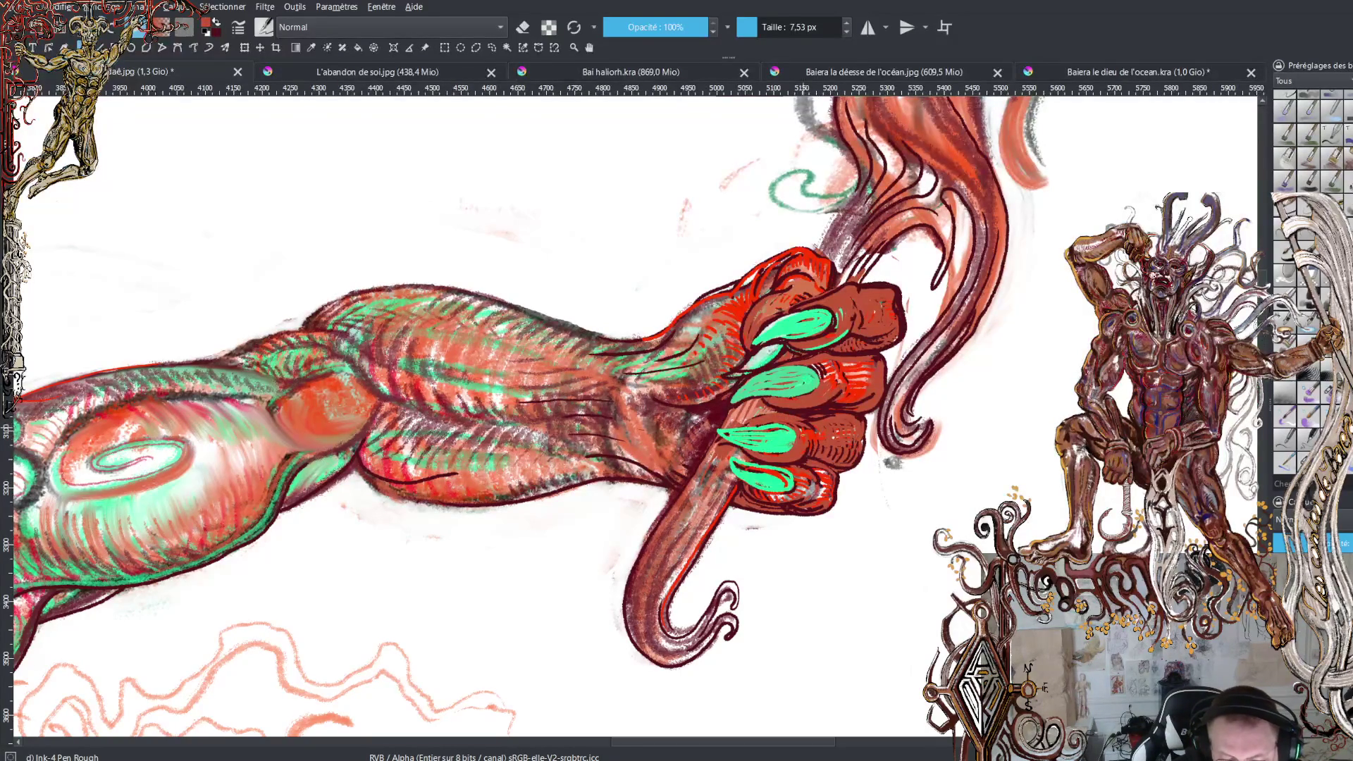
{"action": "key", "text": "x"}
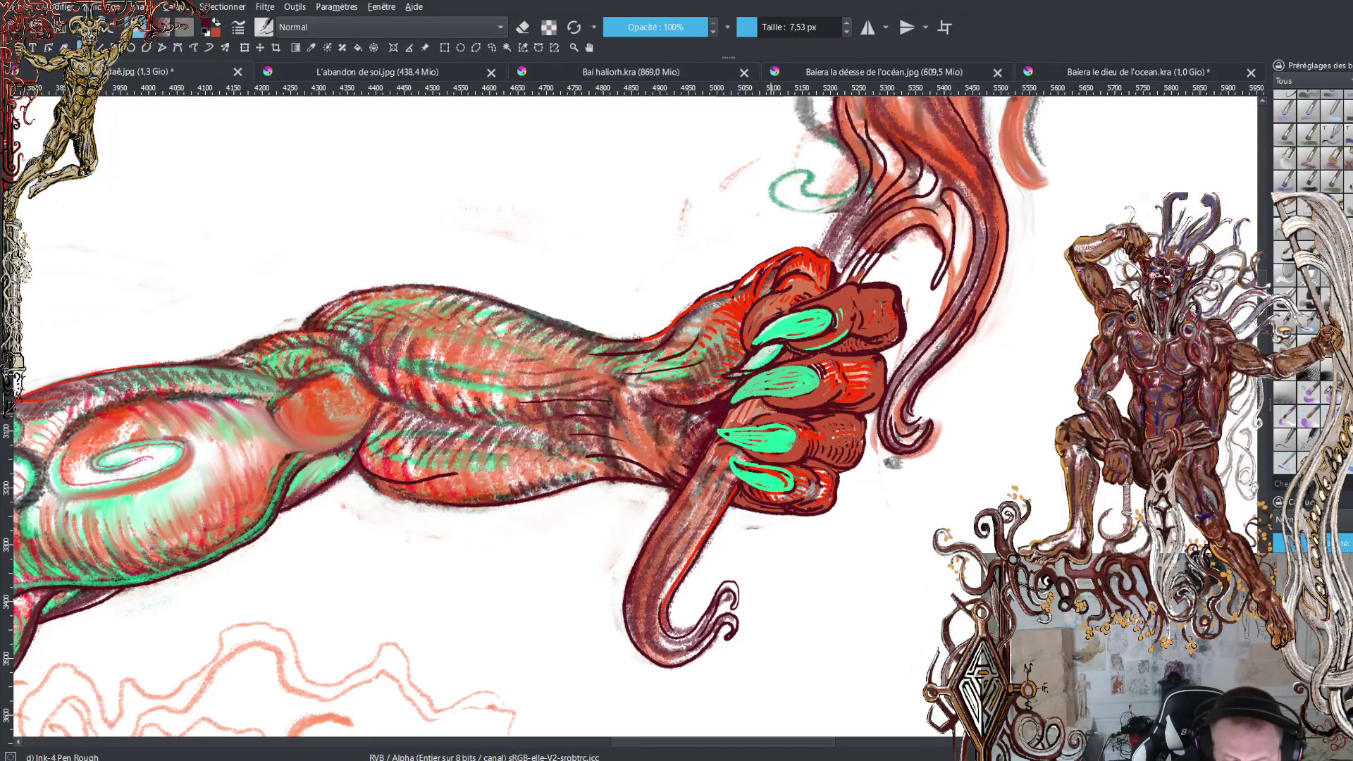
{"action": "key", "text": "x"}
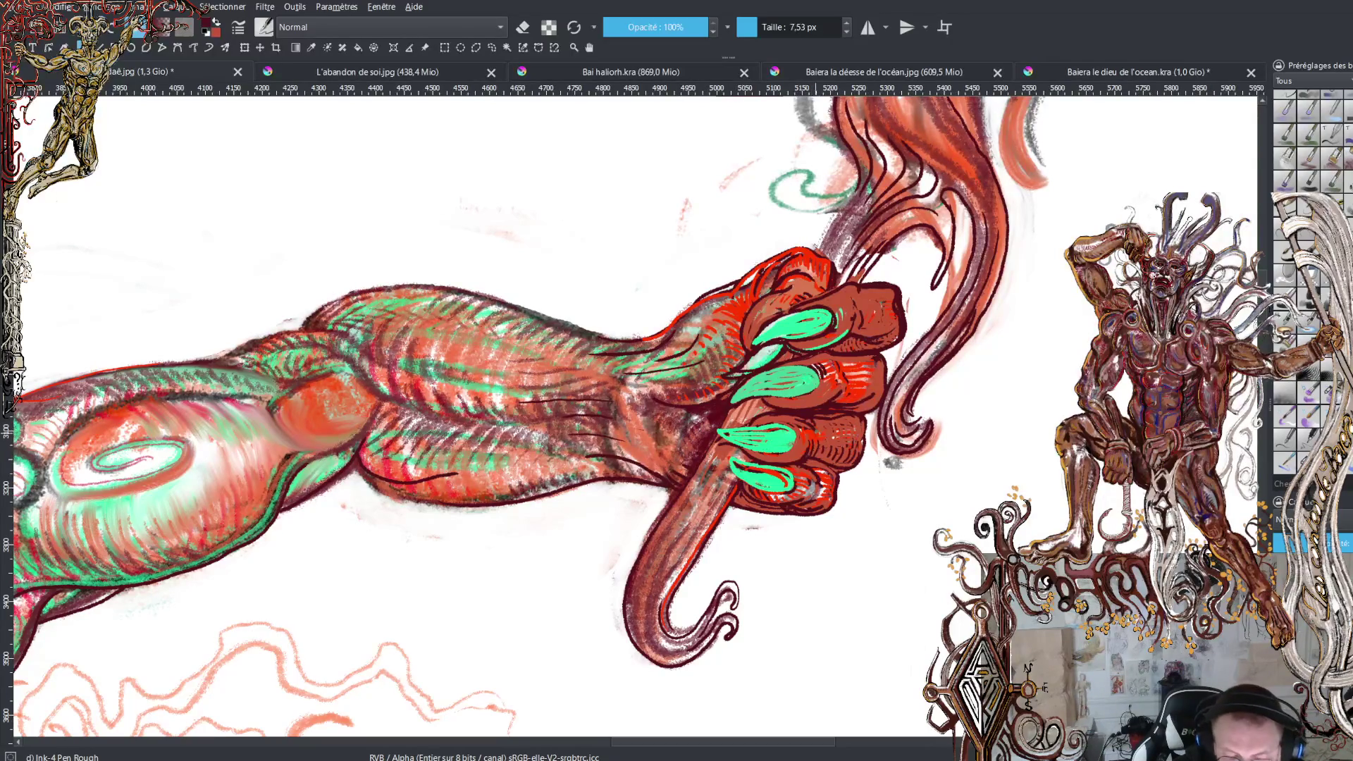
{"action": "key", "text": "x"}
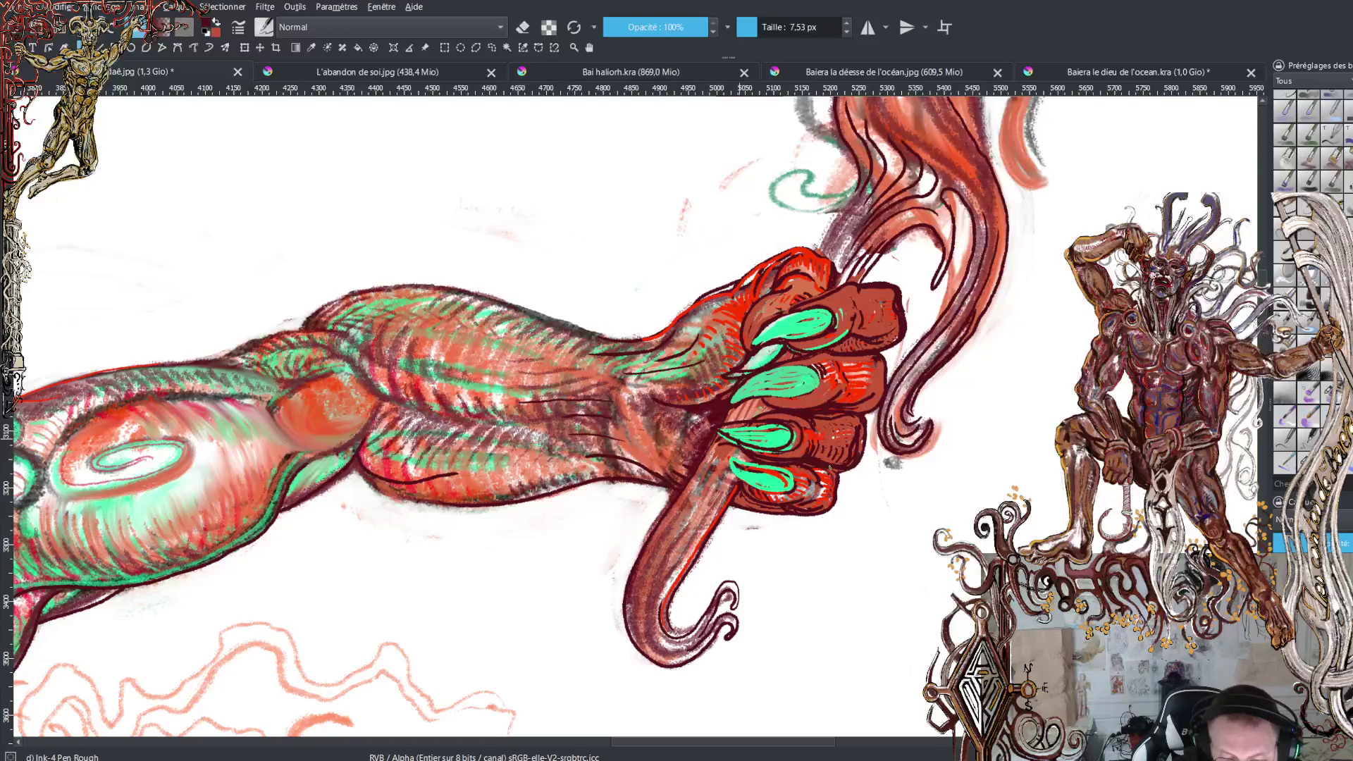
{"action": "key", "text": "x"}
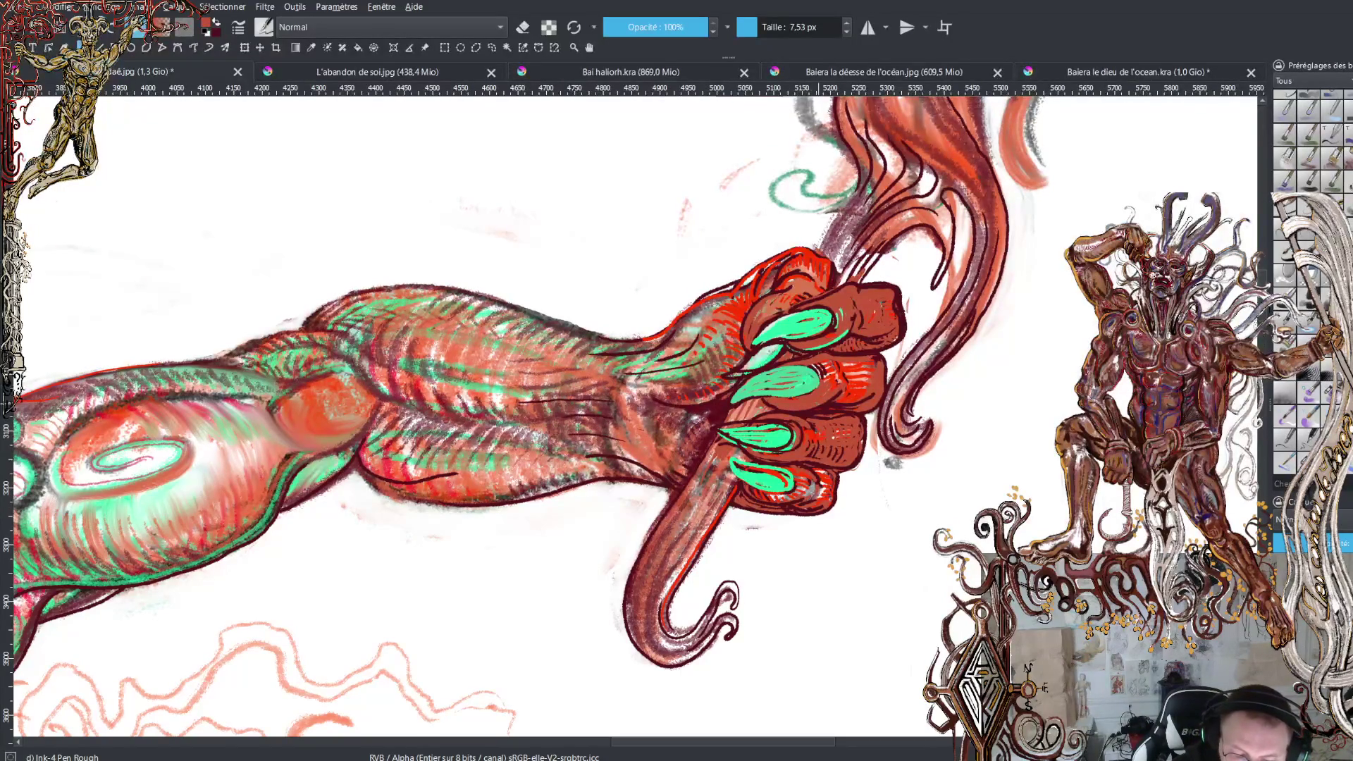
{"action": "key", "text": "x"}
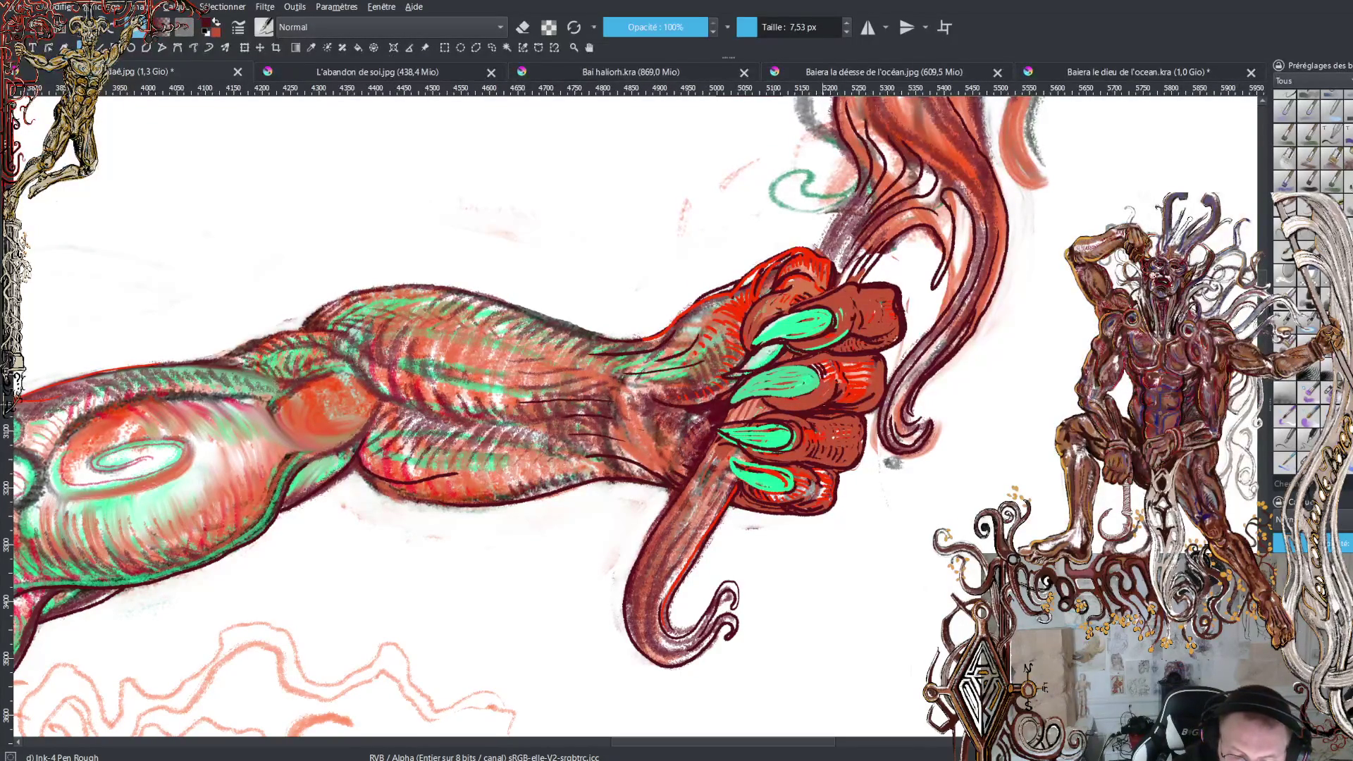
{"action": "key", "text": "x"}
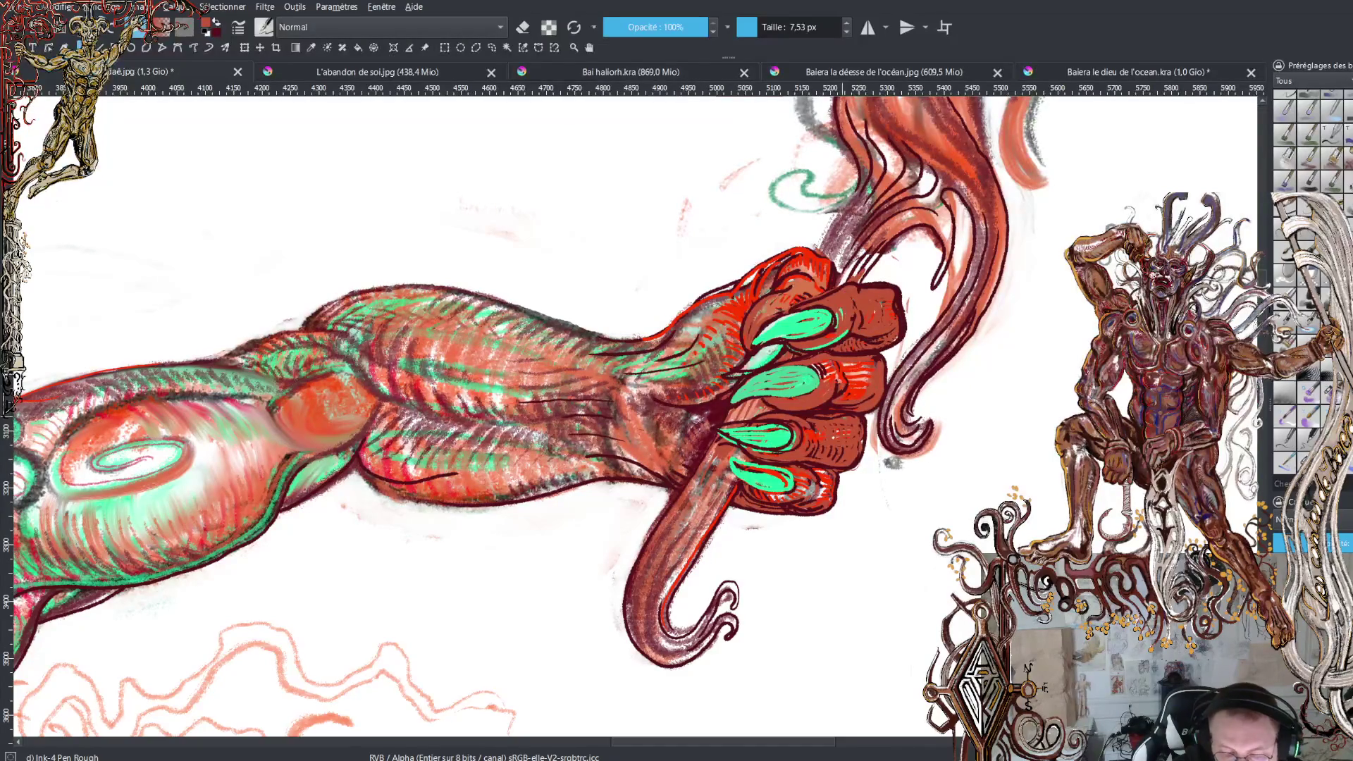
{"action": "key", "text": "x"}
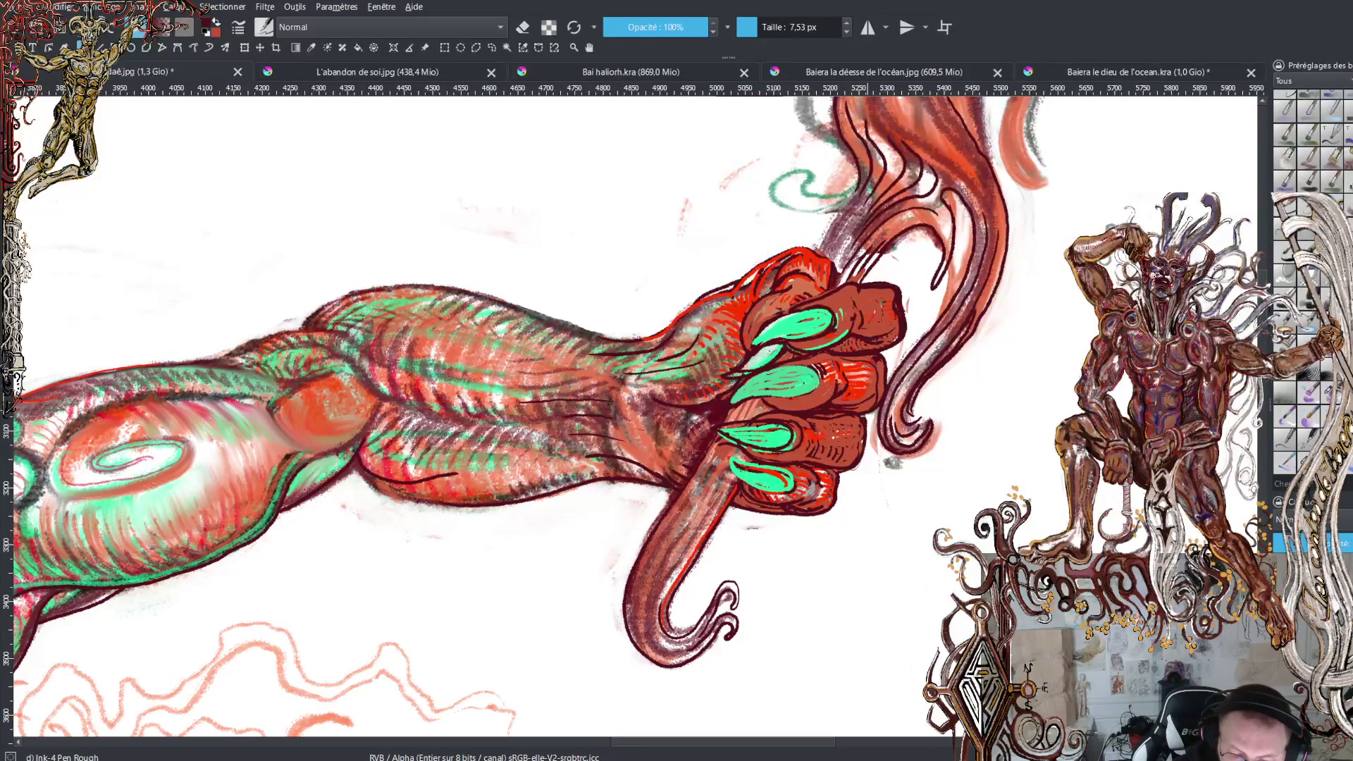
Darken the fist's right outline, then undo that unwanted stroke
{"action": "mouse_move", "coordinate": [858, 360]}
{"action": "left_mouse_down"}
{"action": "mouse_move", "coordinate": [879, 366]}
{"action": "mouse_move", "coordinate": [874, 420]}
{"action": "left_mouse_up"}
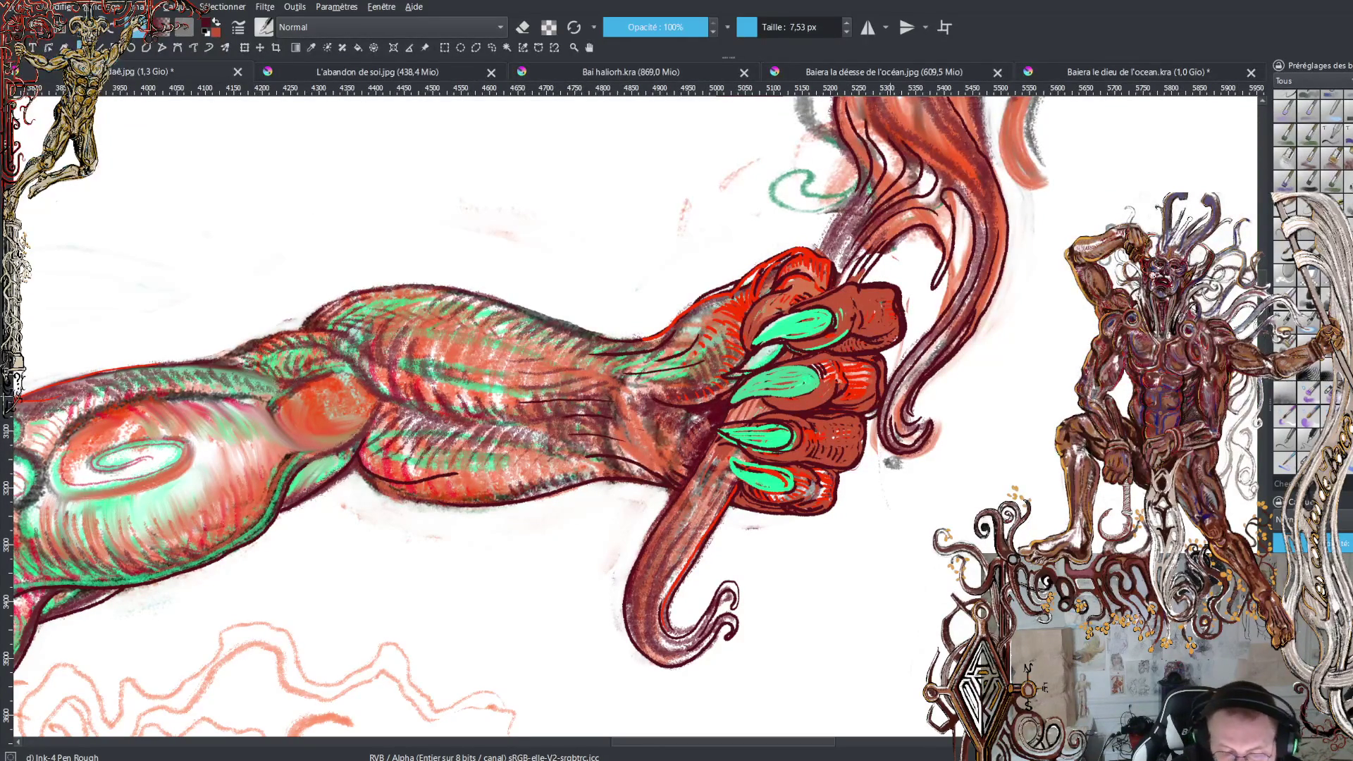
{"action": "key", "text": "ctrl+z"}
{"action": "key", "text": "ctrl+z"}
{"action": "key", "text": "ctrl+z"}
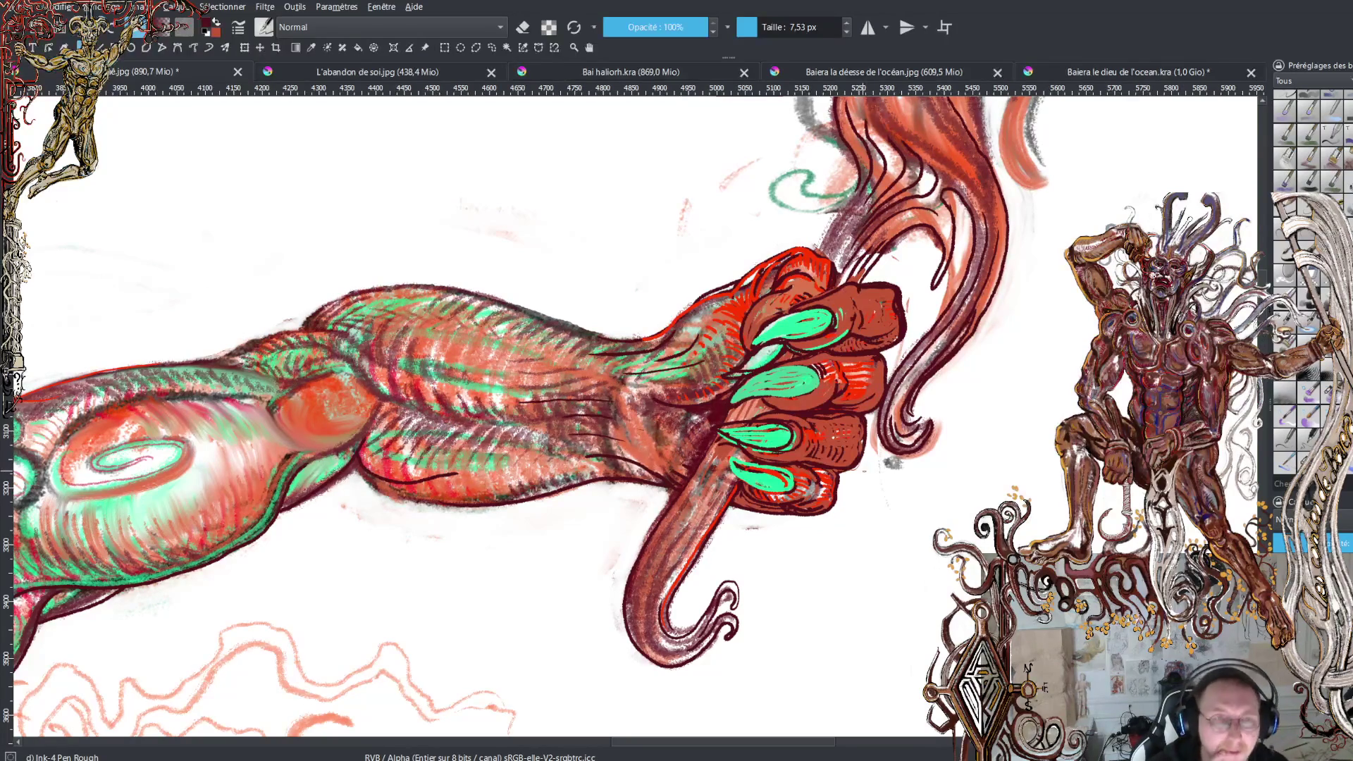
Zoom out to view the whole figure, return to the hand and sample the claws' green
{"action": "key", "text": "minus"}
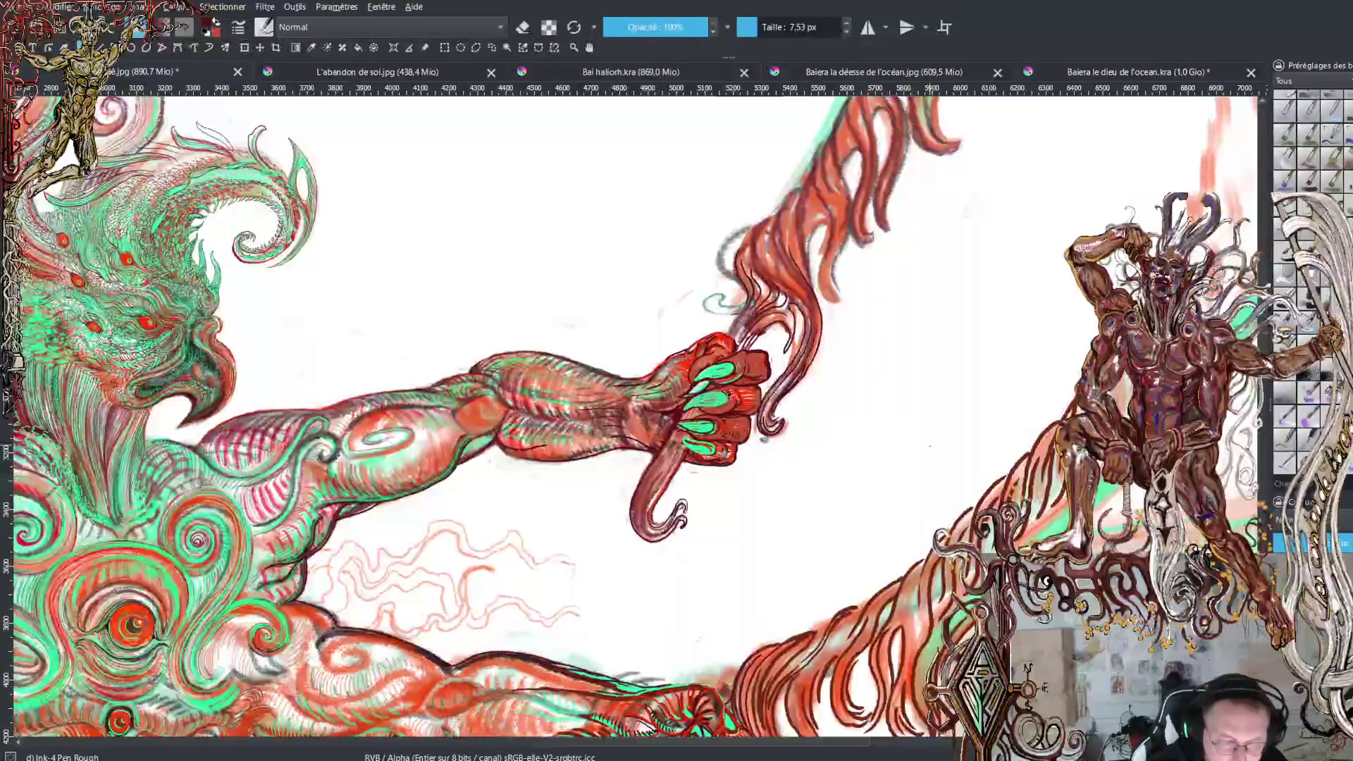
{"action": "key", "text": "minus"}
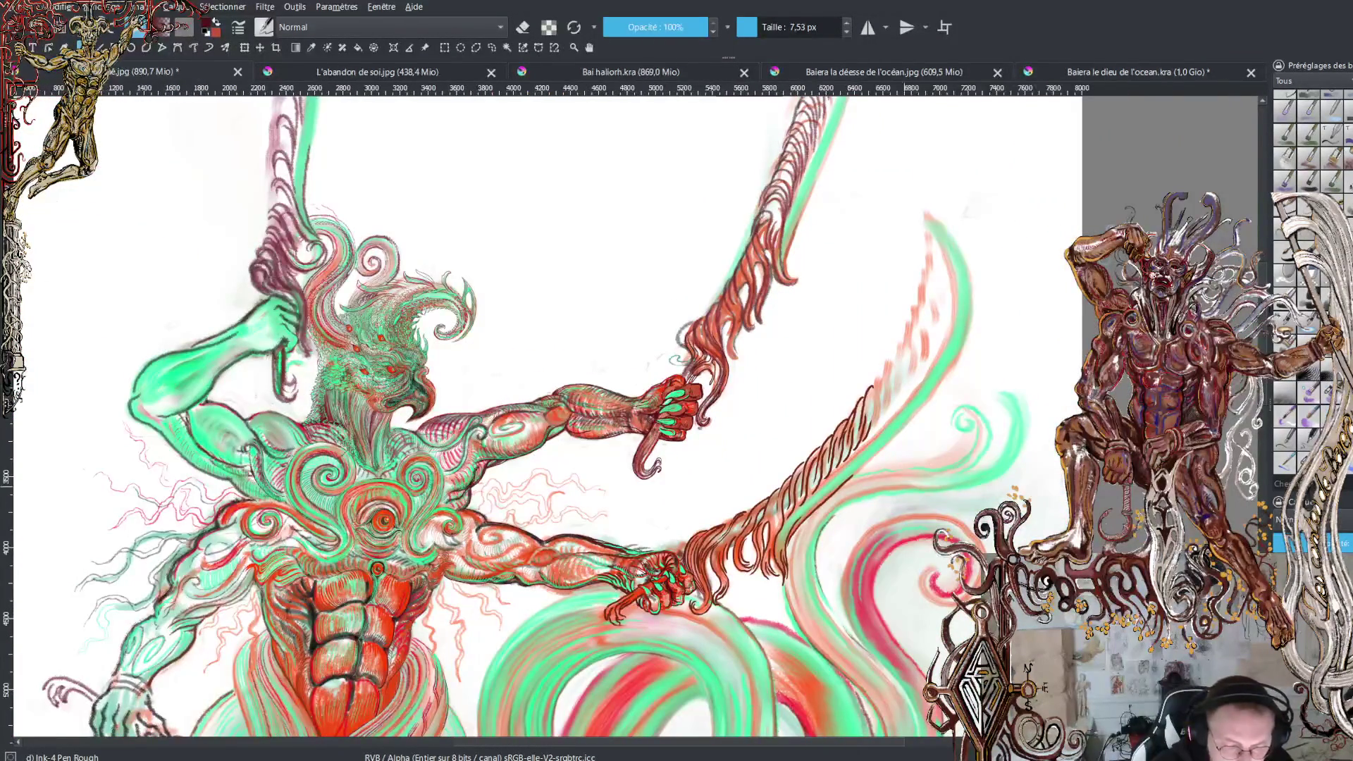
{"action": "key", "text": "plus"}
{"action": "key", "text": "plus"}
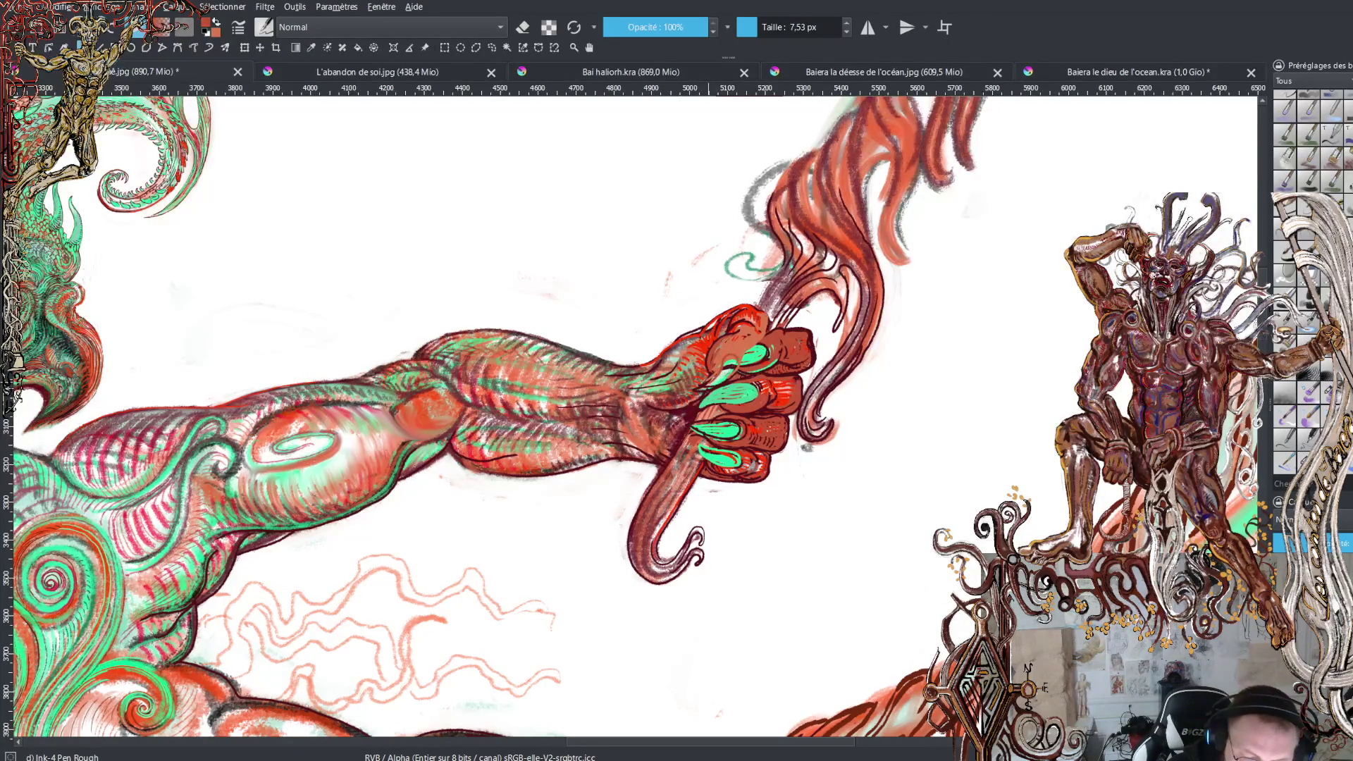
{"action": "left_click", "coordinate": [752, 357], "text": "ctrl"}
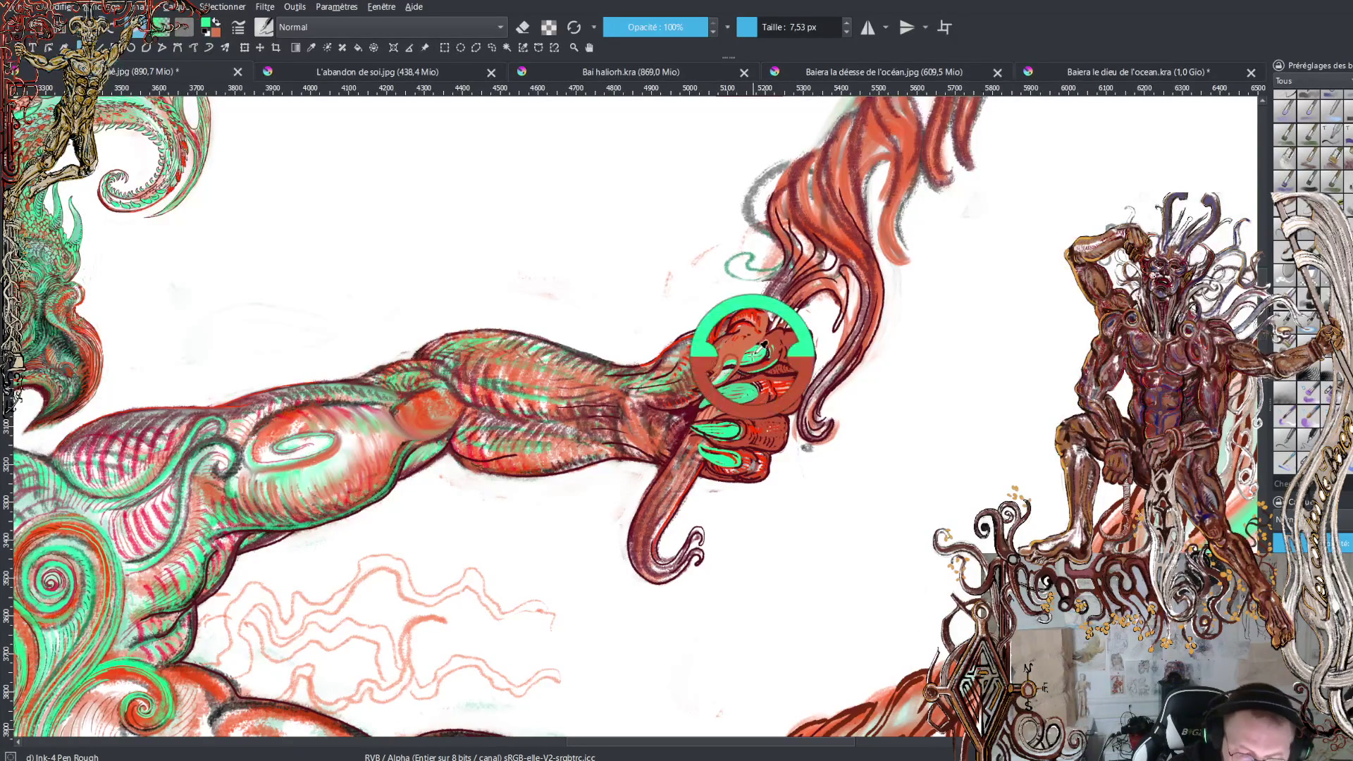